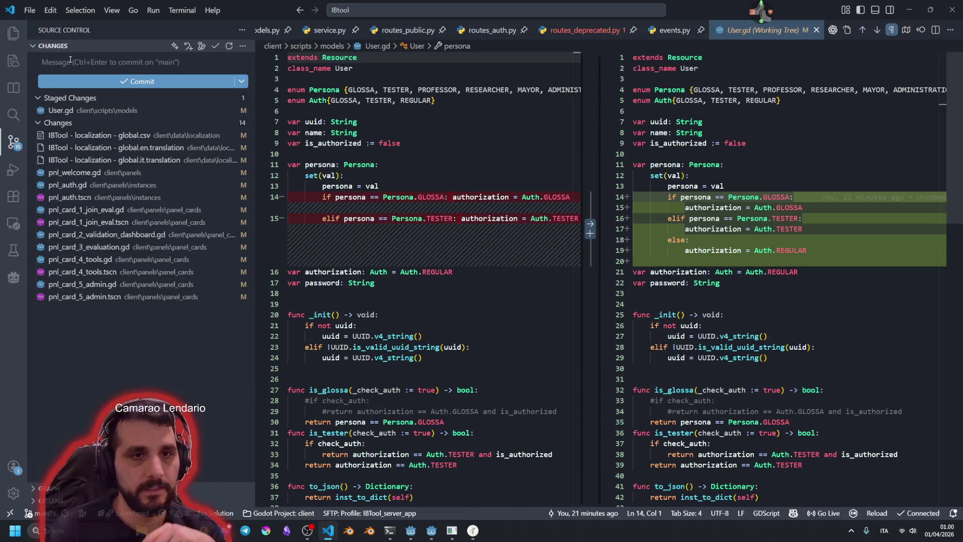
- Commit User.gd with the message 'fix(client): setting user persone updates the auth correctly'
left_click(70, 59)
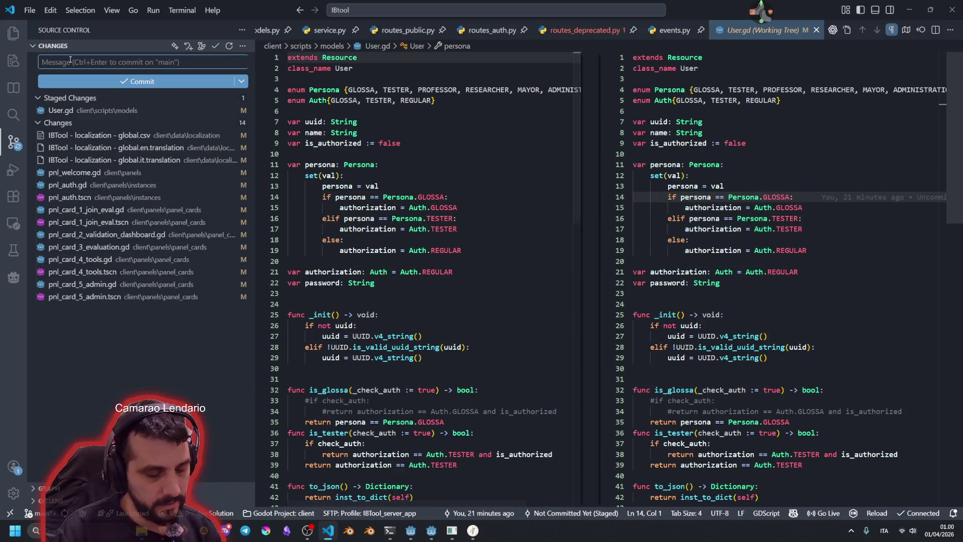
type("fix")
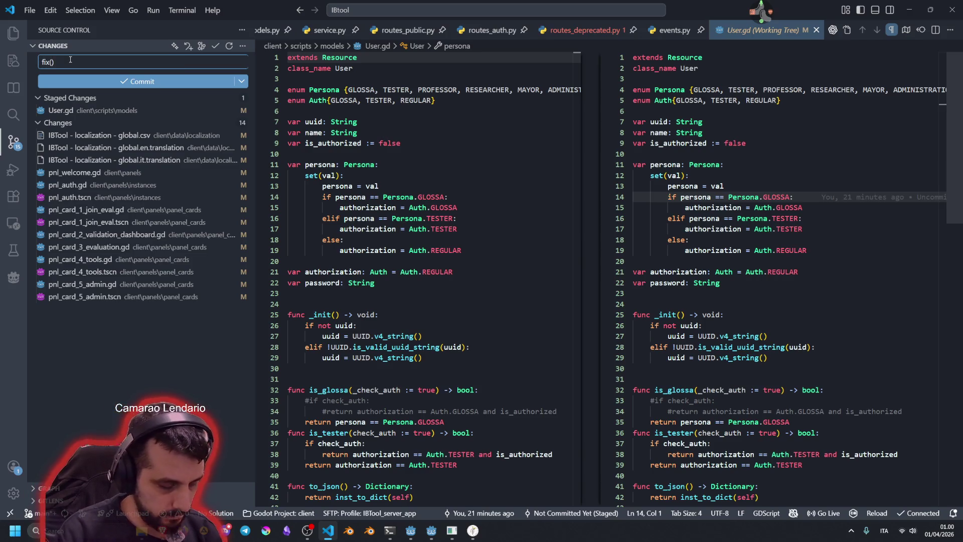
type("(client")
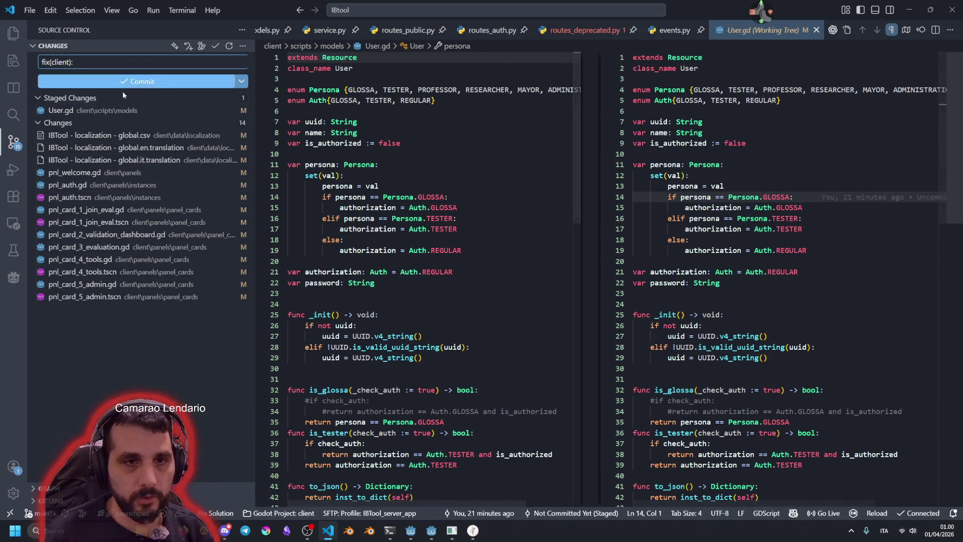
left_click(151, 110)
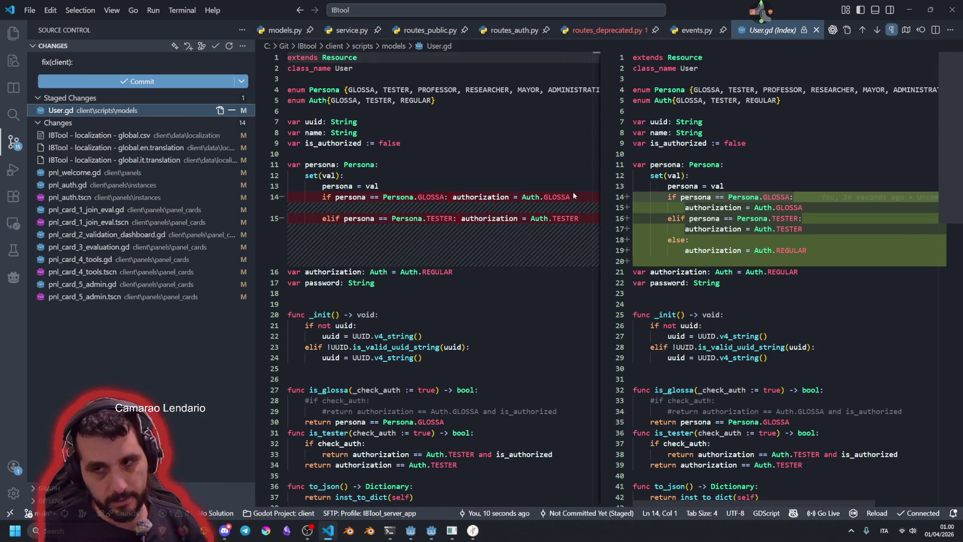
left_click(98, 59)
type("setting user persone u")
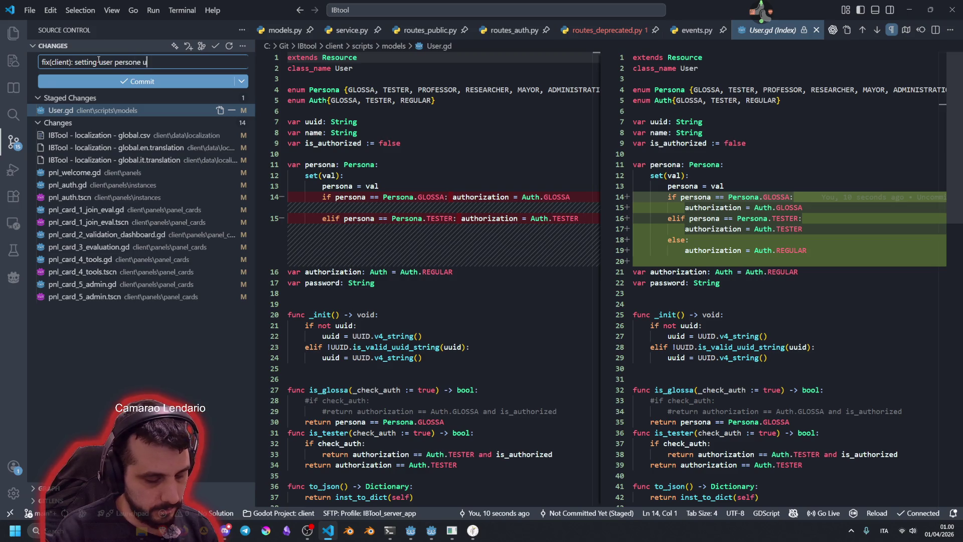
type("pdates")
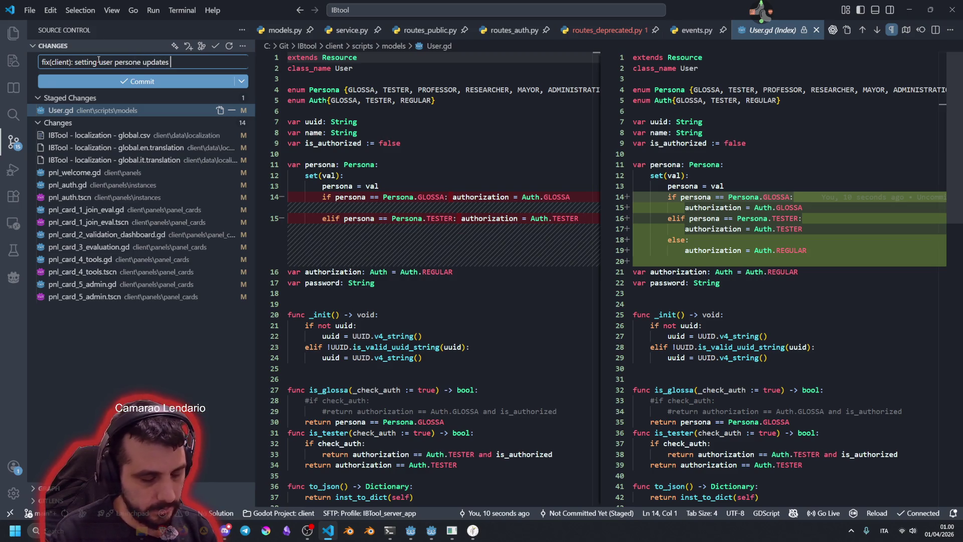
type(" the auth correctly")
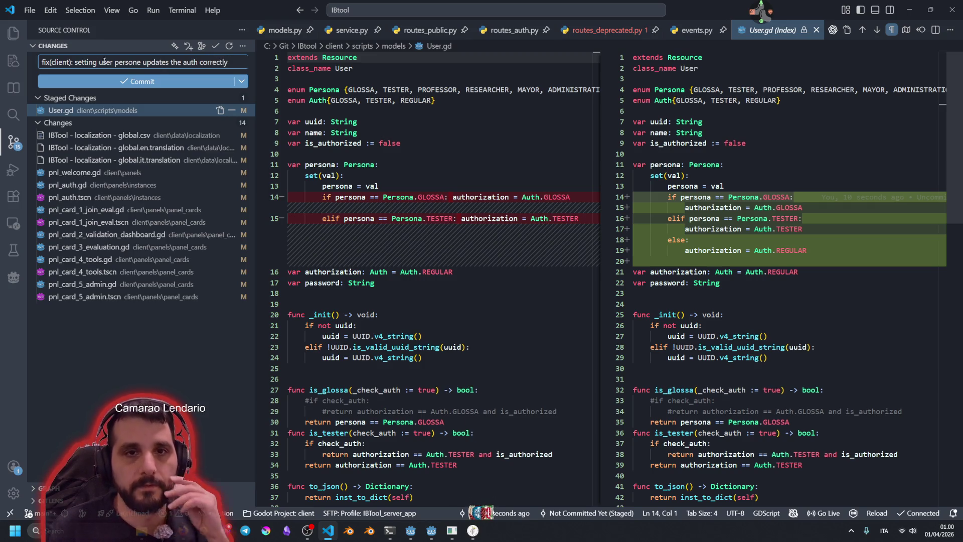
left_click(160, 80)
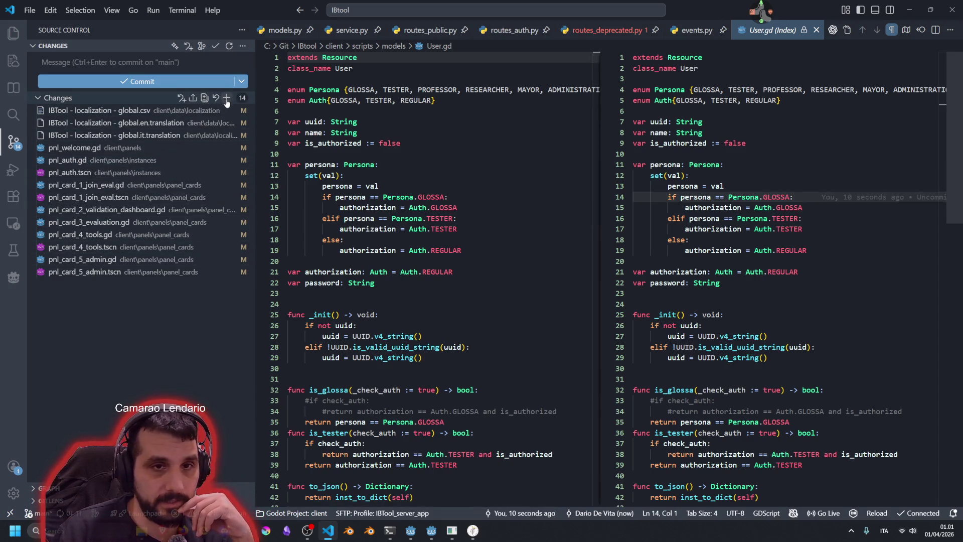
- Stage all 14 changes and write 'feat(client): login signals and user management completed' plus a '+ localization' line
left_click(227, 98)
left_click(85, 63)
type("fewa")
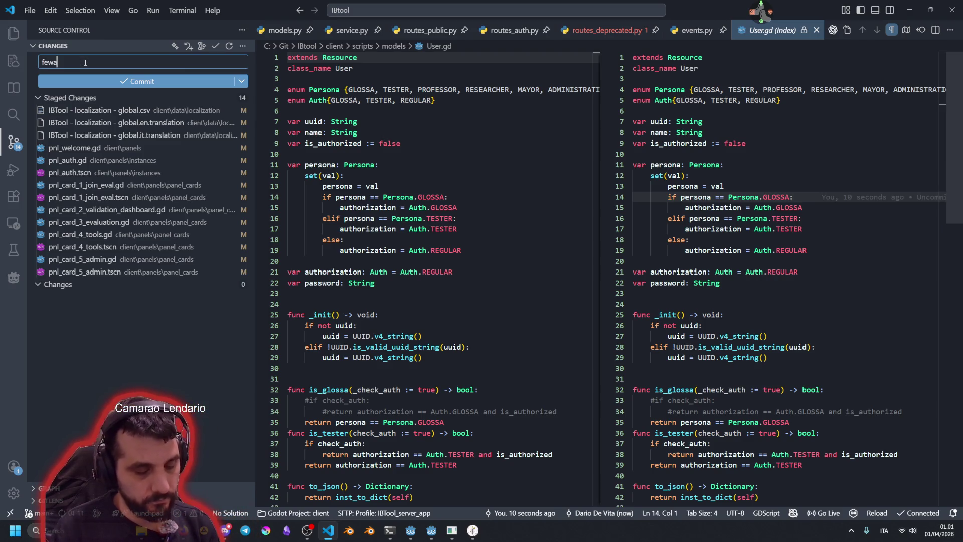
key("BackSpace")
key("BackSpace")
type("t(")
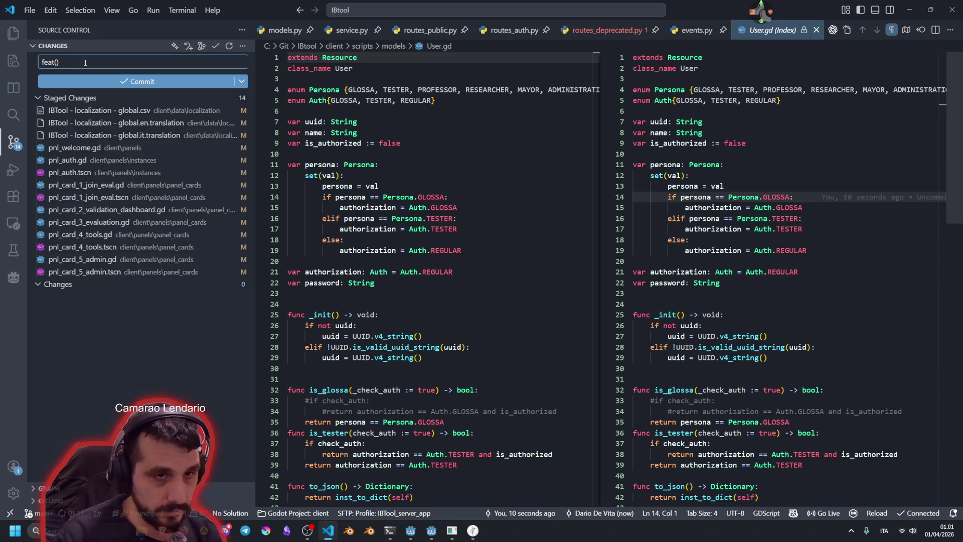
type("client)")
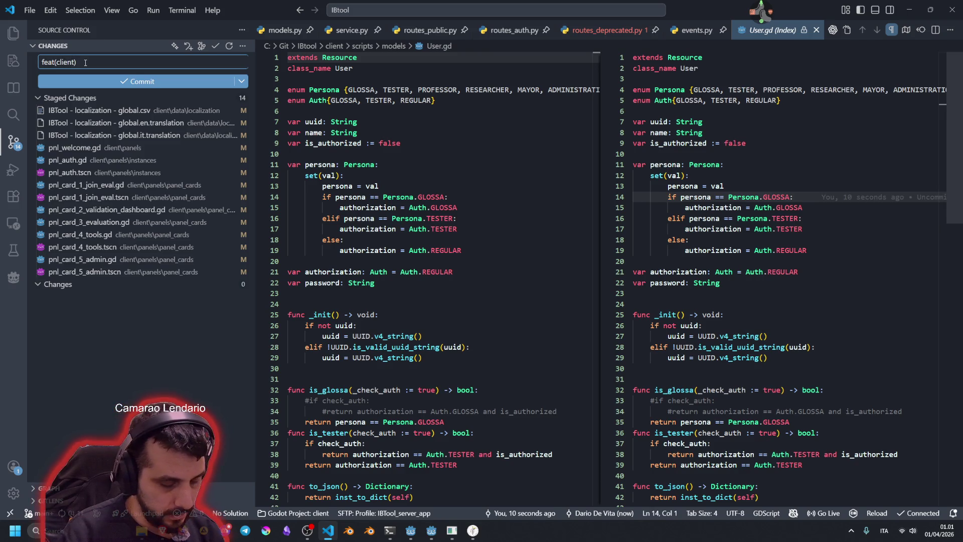
type(": login signal")
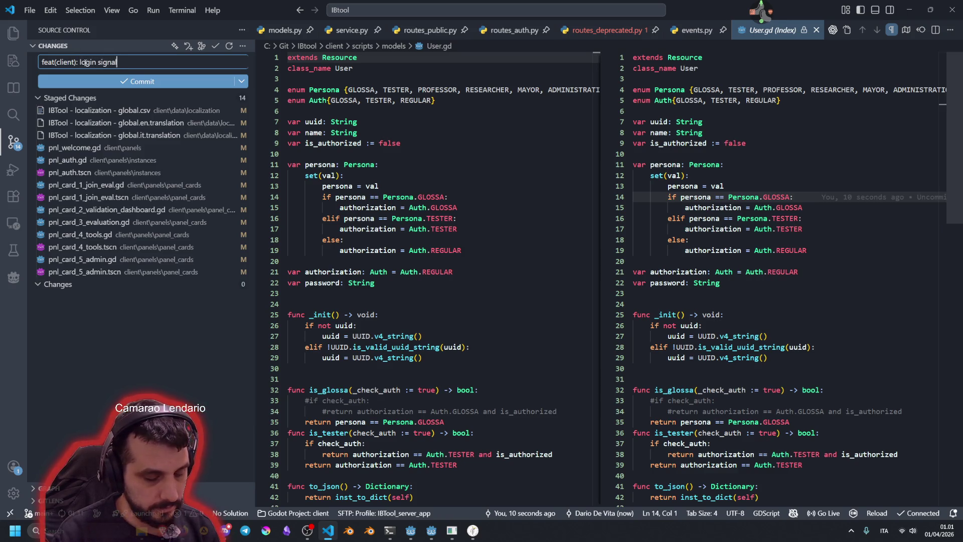
type("s and user ma")
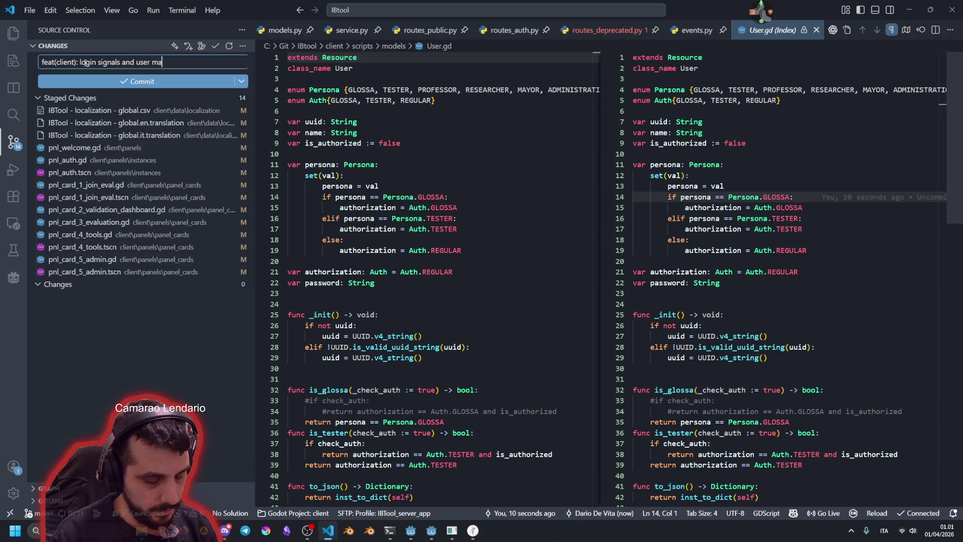
type("nagement")
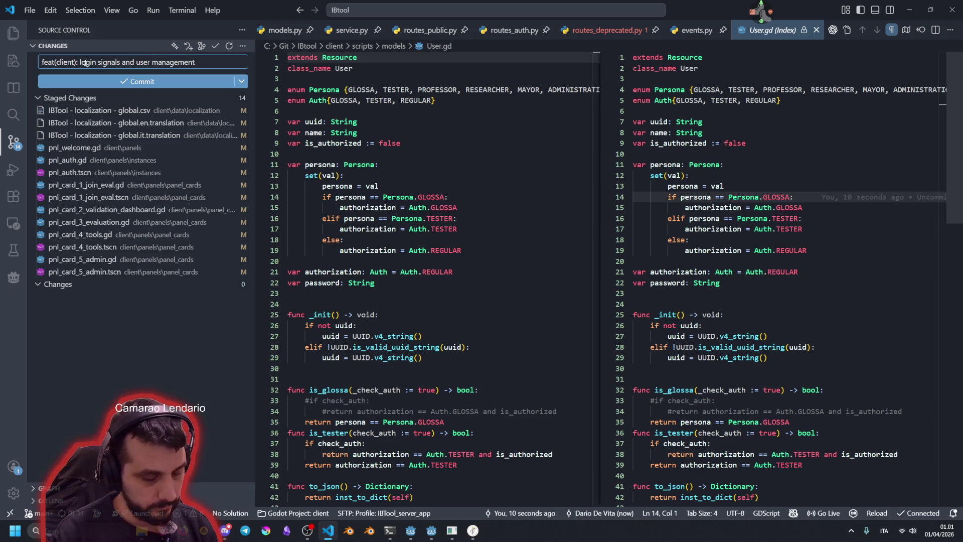
type(" completed")
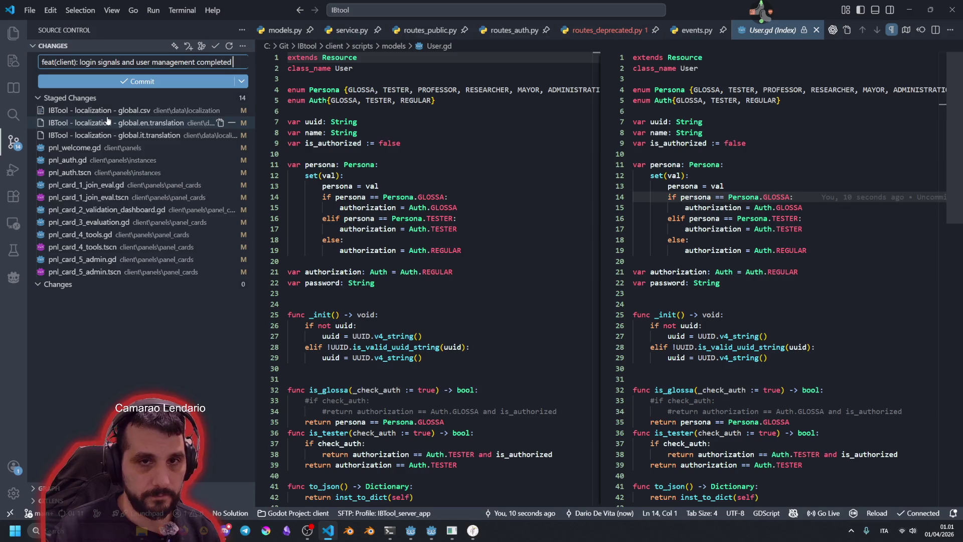
key("Return")
type("+ localiz")
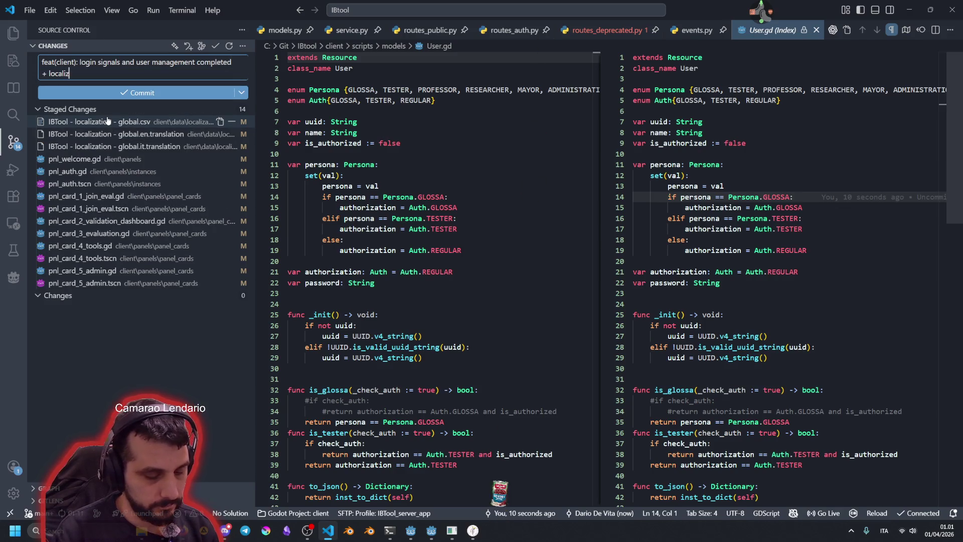
type("ation")
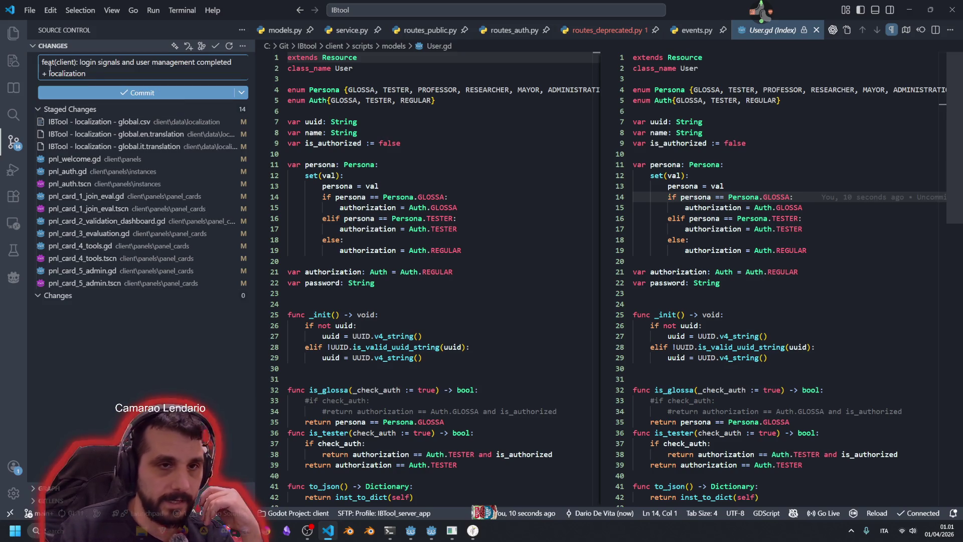
key("ctrl+Left")
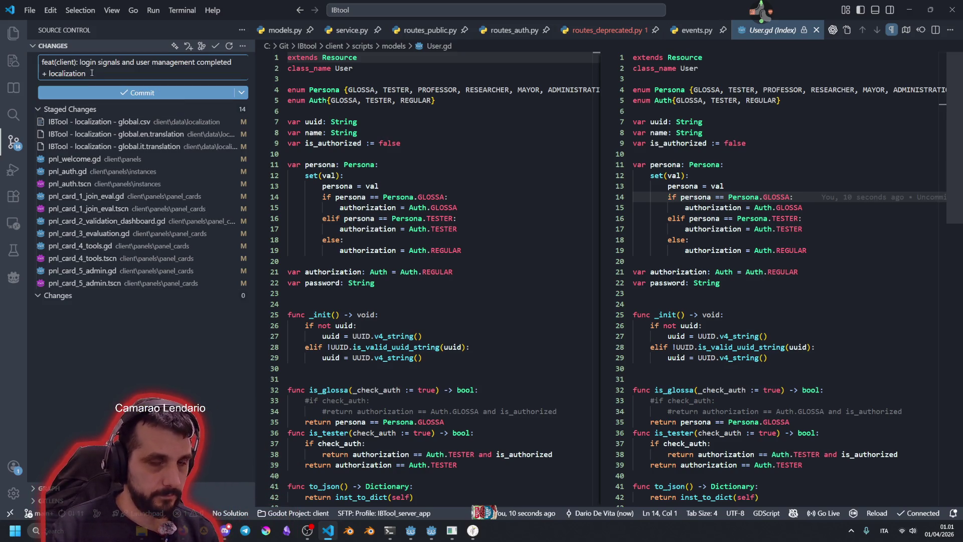
- Review the staged diffs of pnl_auth.gd and the pnl_card_1 through pnl_card_4 scripts
left_click(100, 173)
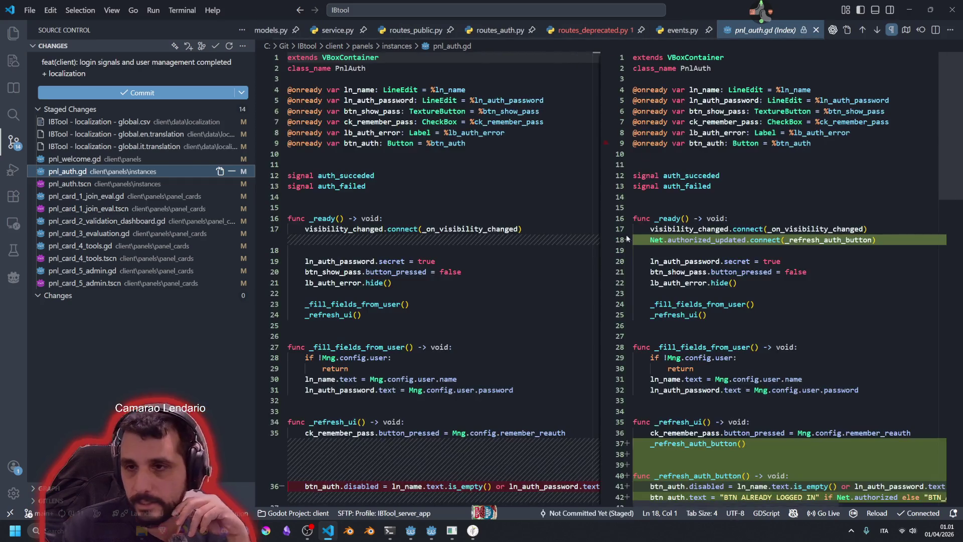
scroll(625, 236, "down", 8)
scroll(421, 252, "up", 7)
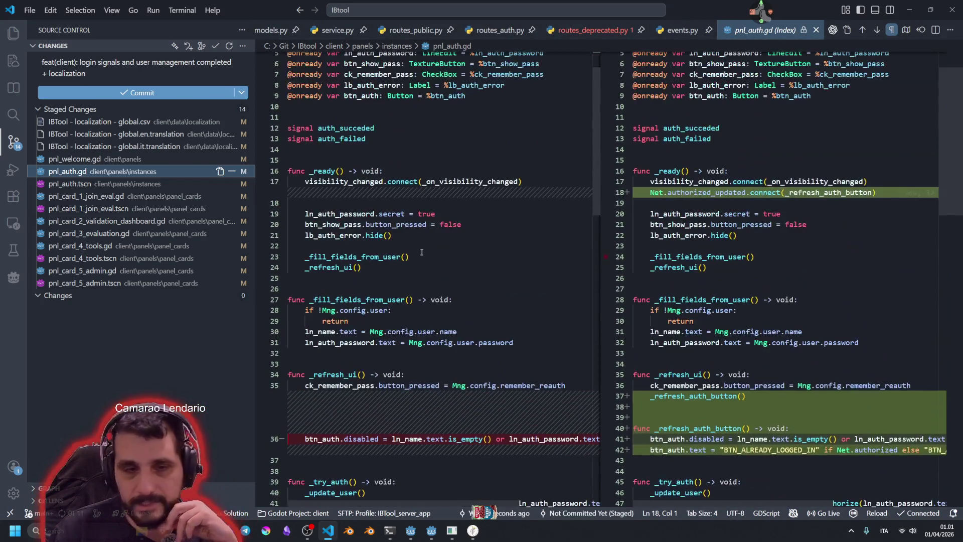
left_click(76, 197)
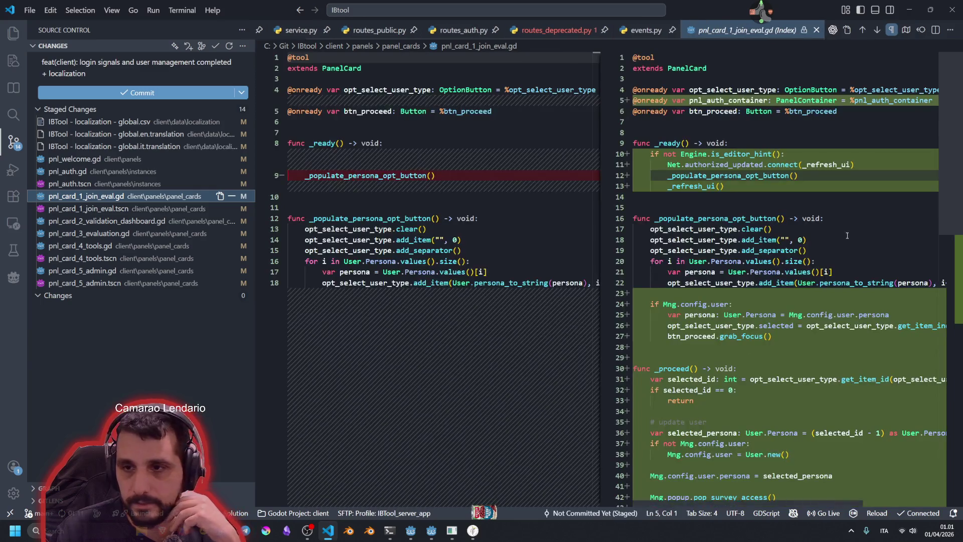
scroll(846, 236, "down", 4)
scroll(846, 236, "up", 3)
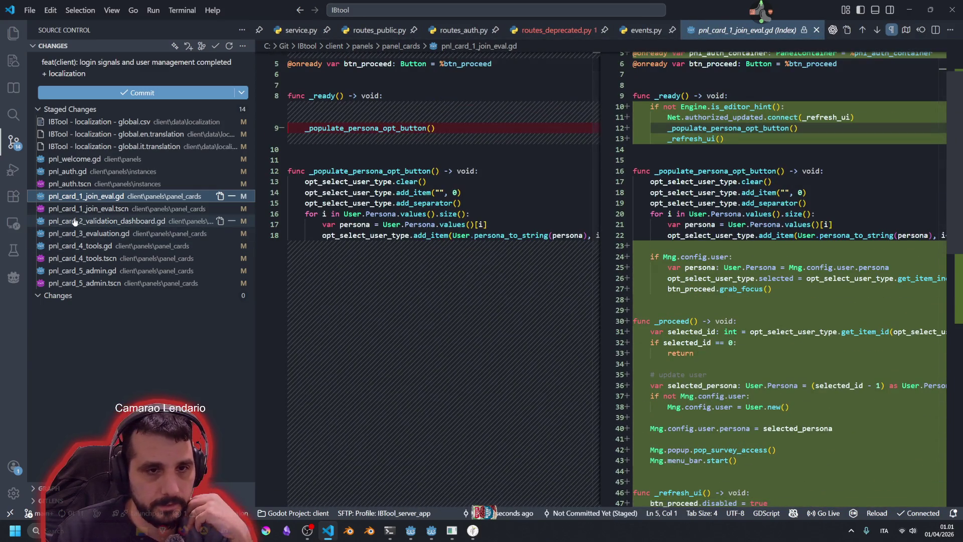
left_click(75, 221)
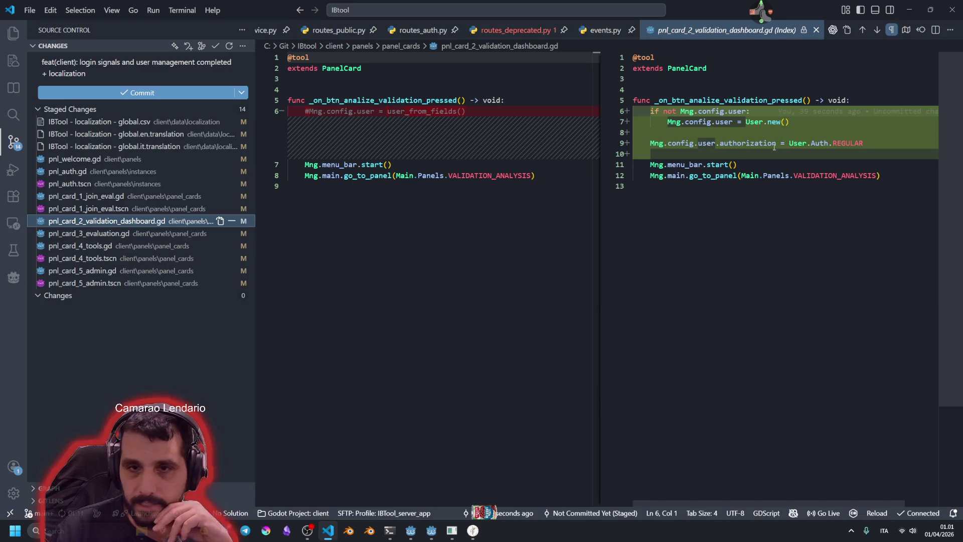
left_click(62, 234)
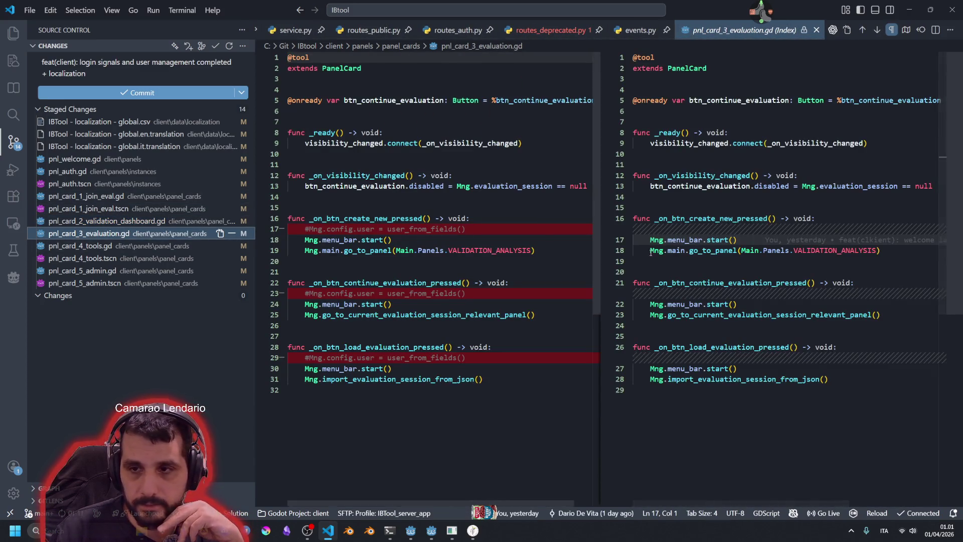
left_click(78, 249)
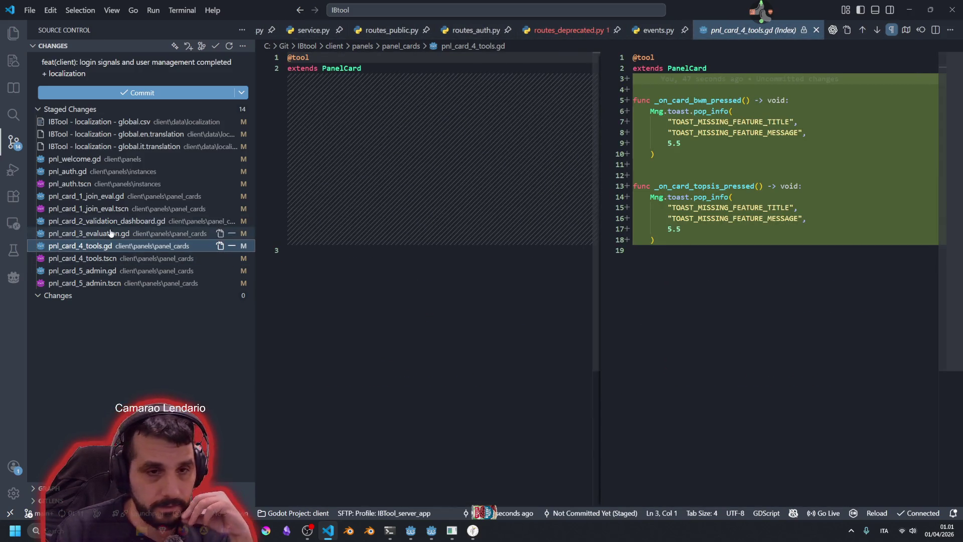
- Review the pnl_card_4_tools.tscn and pnl_card_5_admin diffs, then commit all 14 staged files
left_click(102, 258)
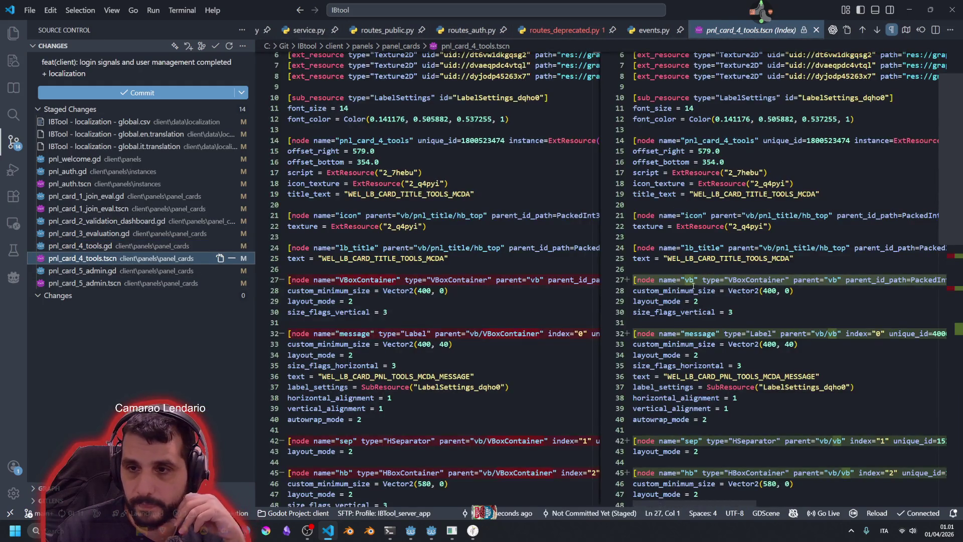
scroll(715, 216, "down", 10)
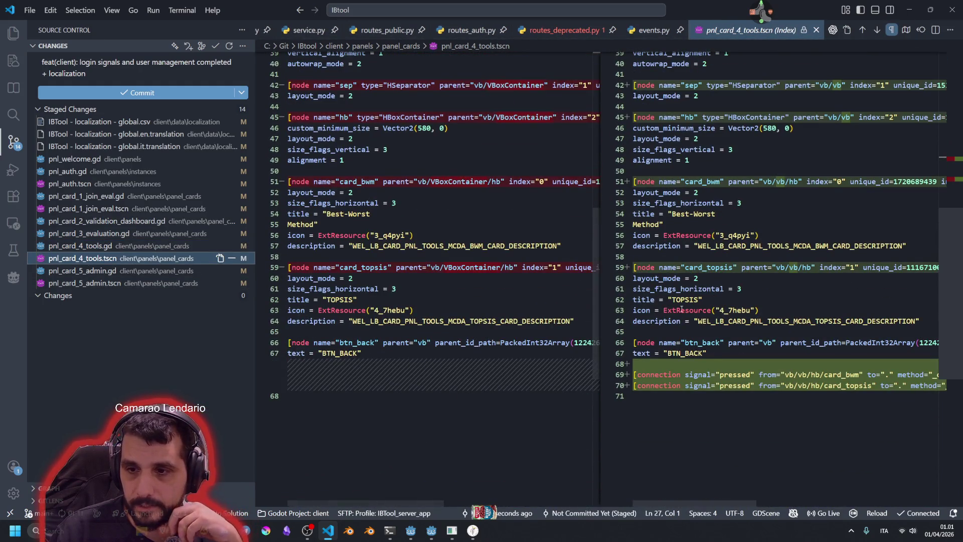
scroll(710, 241, "up", 2)
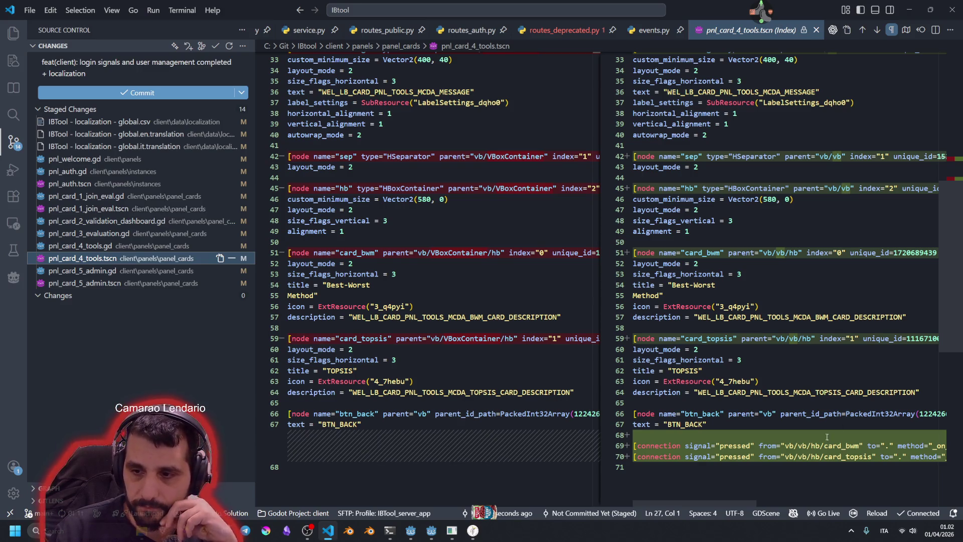
left_click(115, 270)
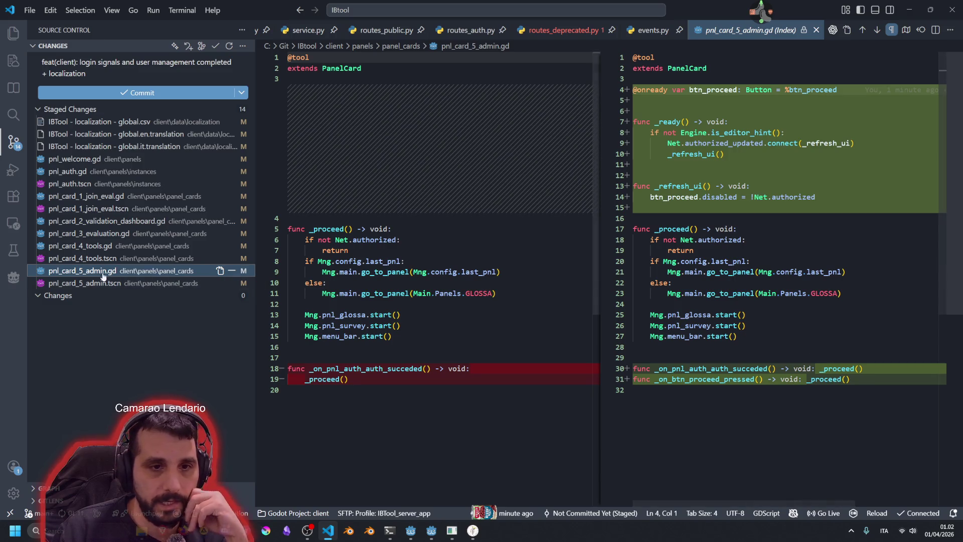
left_click(151, 283)
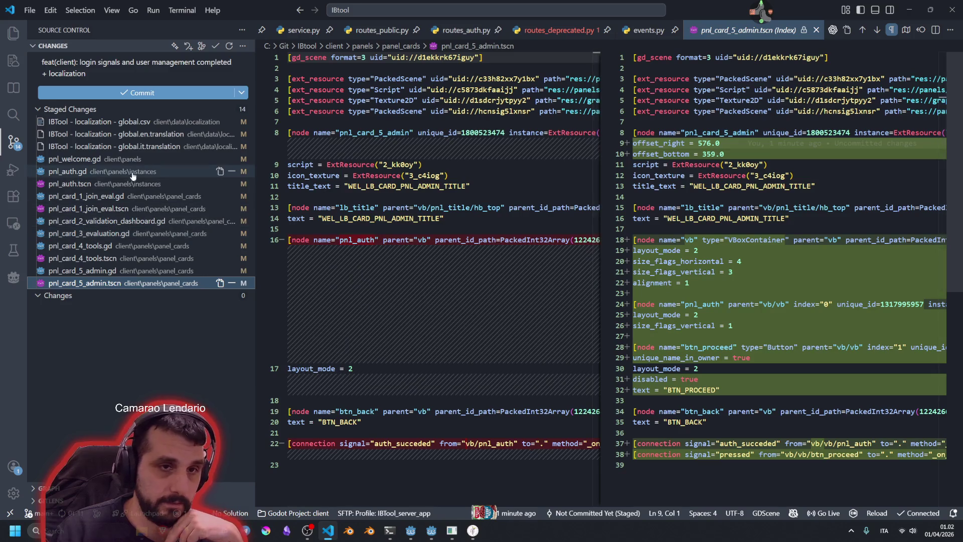
left_click(121, 95)
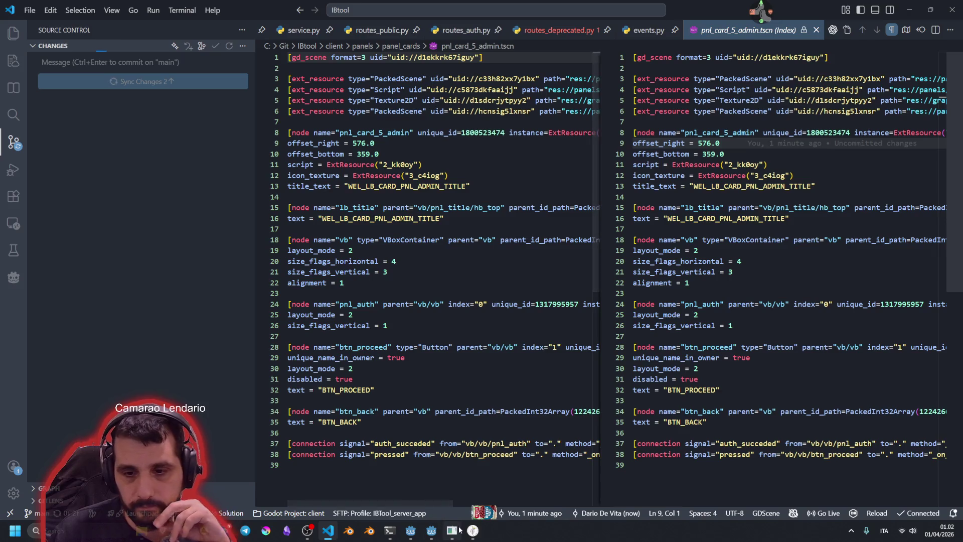
- In the IBTool debug run, open Validation Sessions, return to the main menu, then close the window
left_click(472, 533)
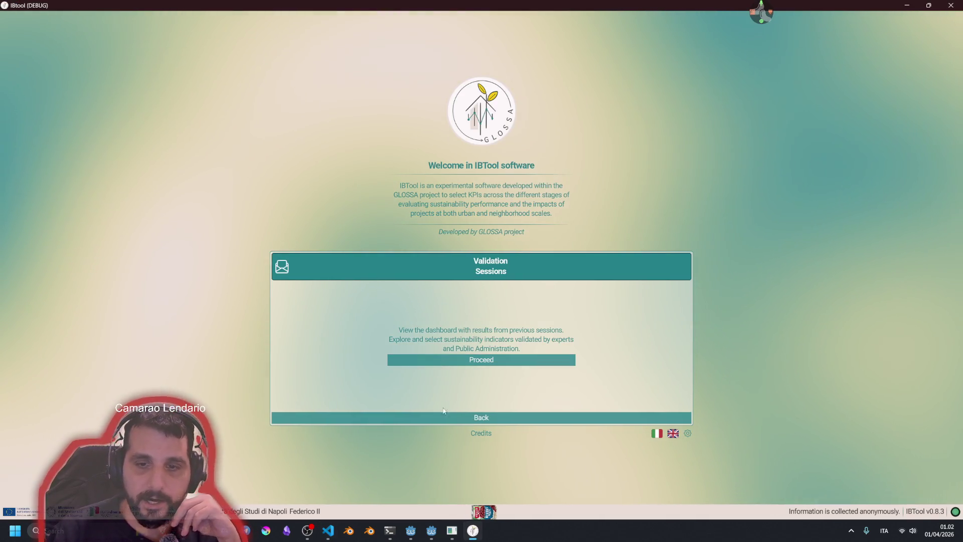
left_click(481, 418)
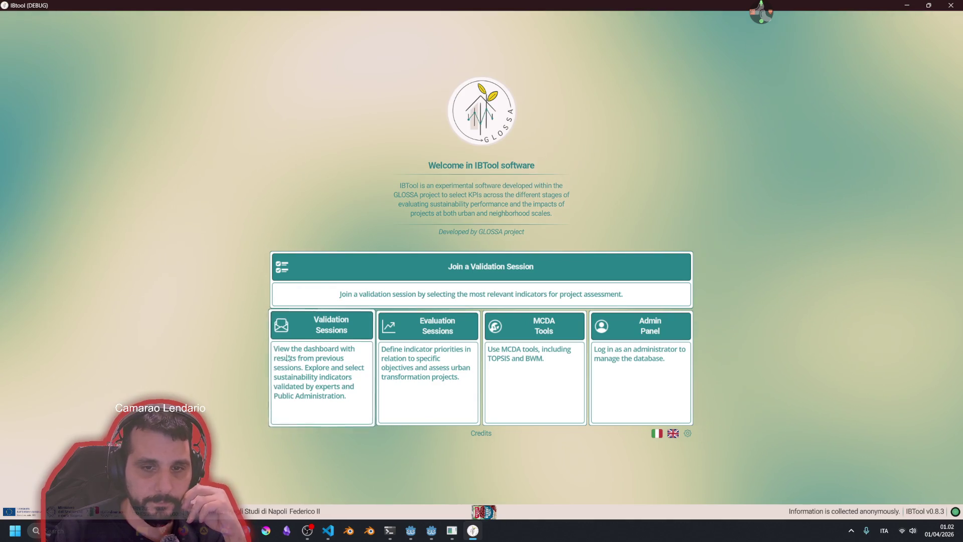
left_click(316, 371)
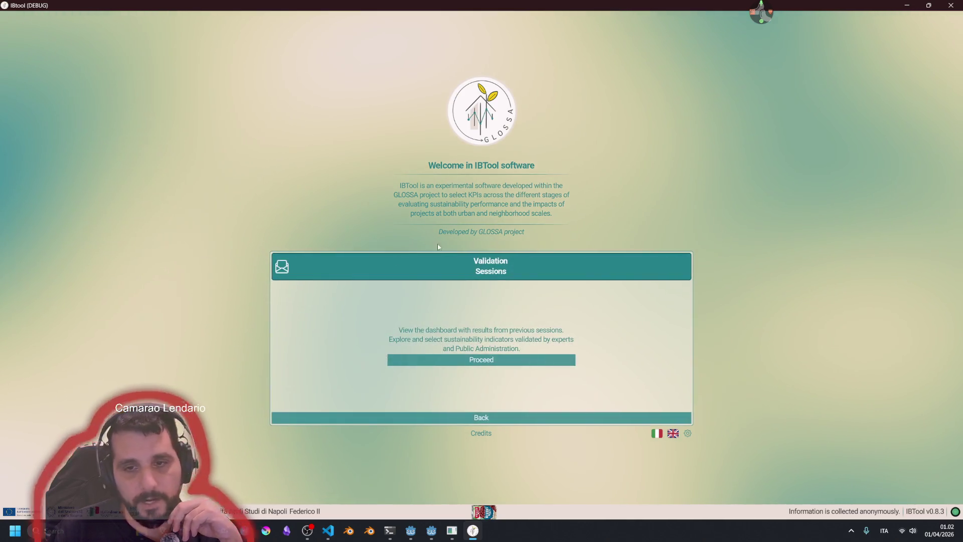
left_click(474, 416)
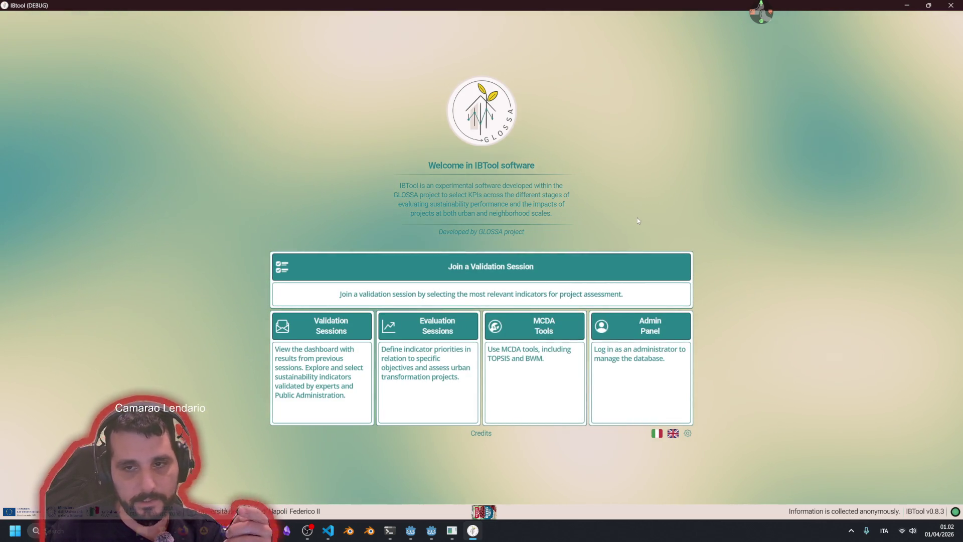
left_click(951, 5)
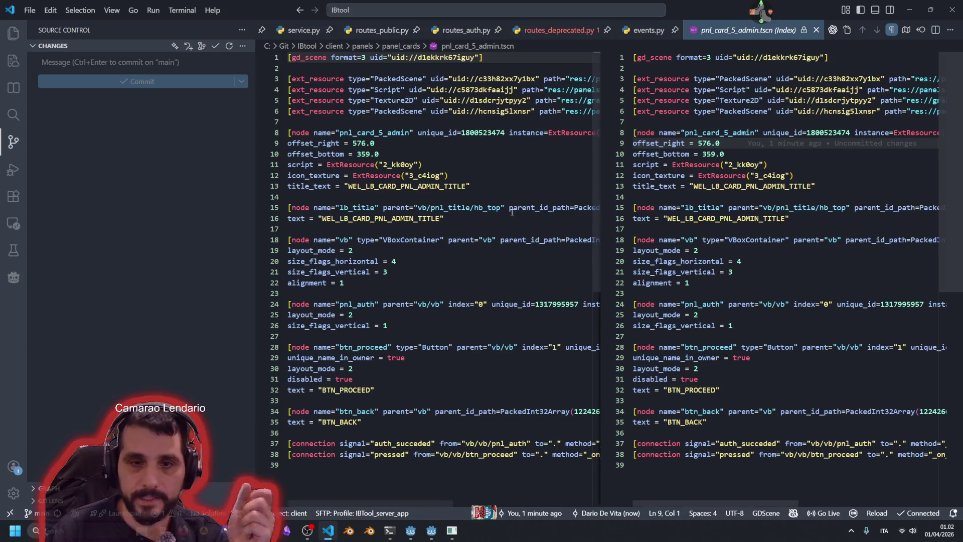
- In Godot, quick-open the pnl_validation_analysis.tscn scene by searching 'pnl_vali'
left_click(411, 530)
left_click(447, 245)
key("shift+alt+o")
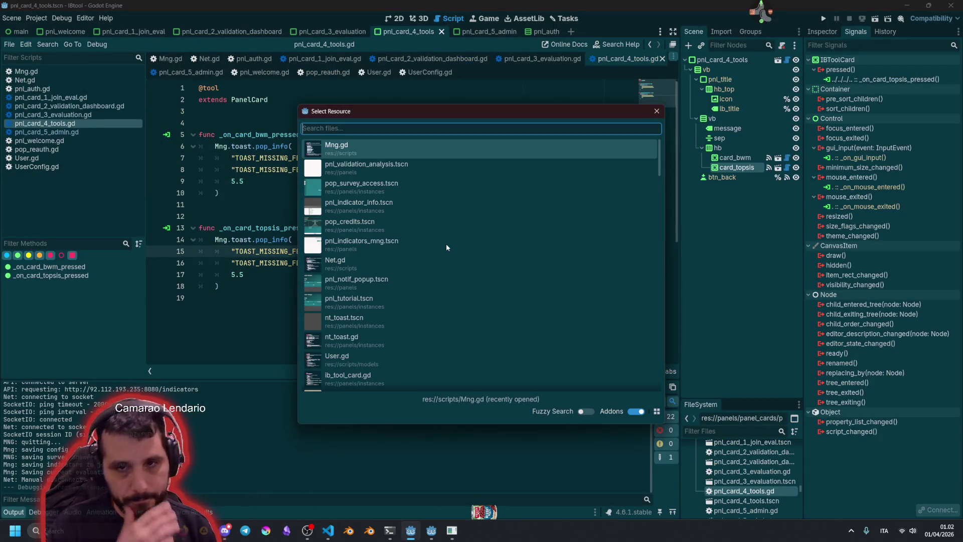
type("pnl_")
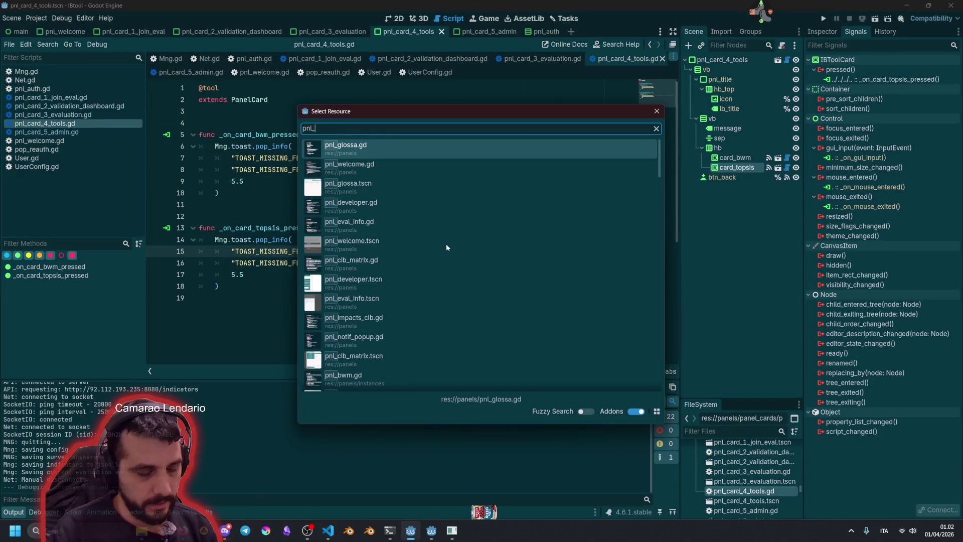
type("vali")
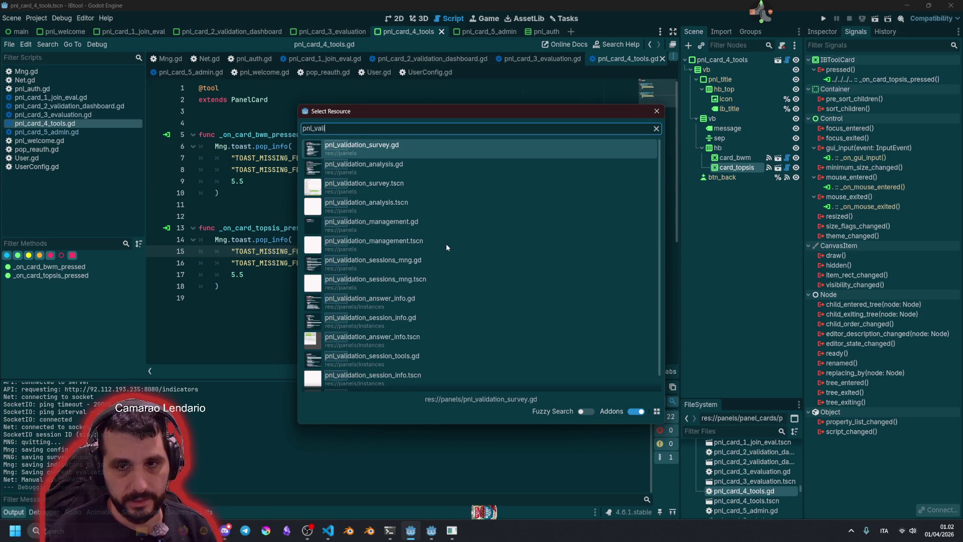
key("Down")
key("Down")
key("Down")
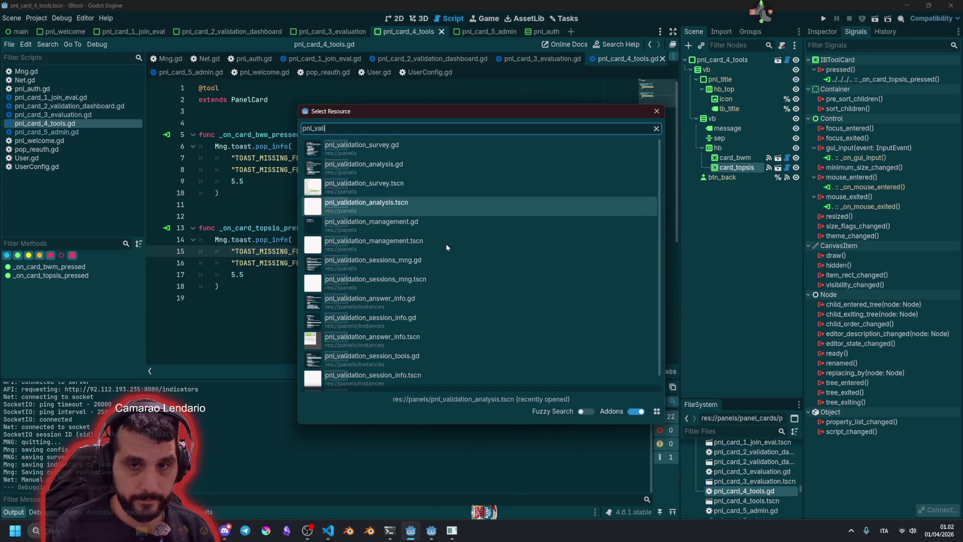
key("Return")
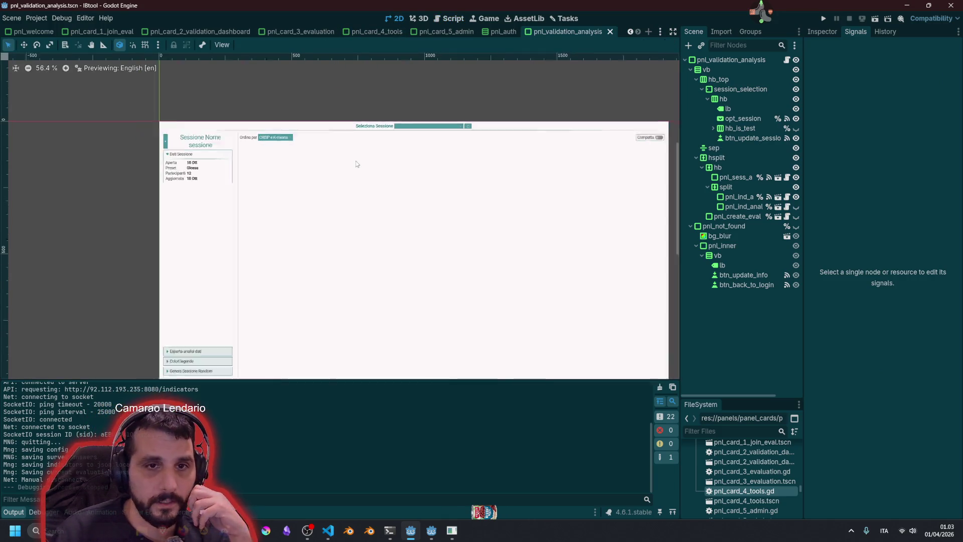
- Open the scene's pnl_validation_analysis.gd script and show it from line 1
left_click(737, 60)
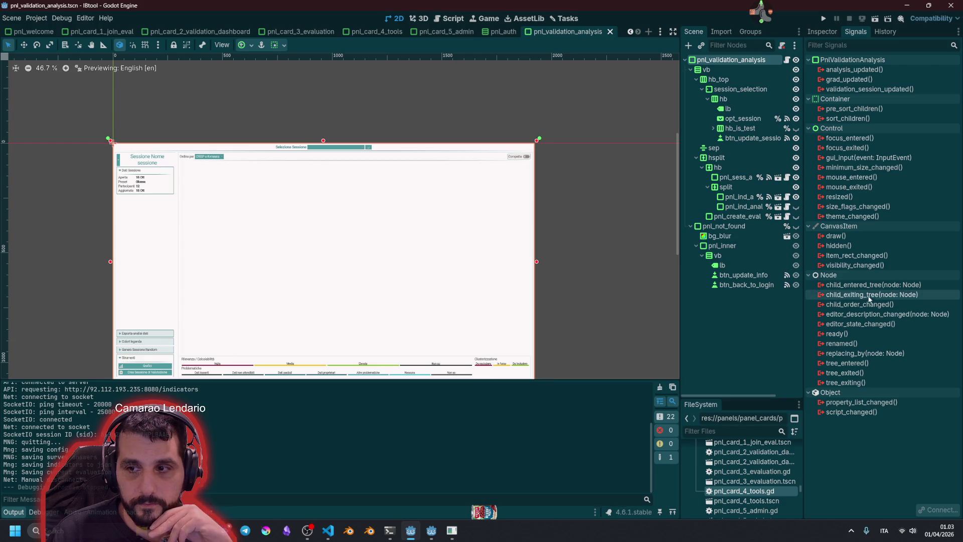
left_click(786, 59)
mouse_move(670, 203)
left_mouse_down()
mouse_move(655, 186)
mouse_move(659, 200)
mouse_move(657, 91)
left_mouse_up()
left_click(14, 512)
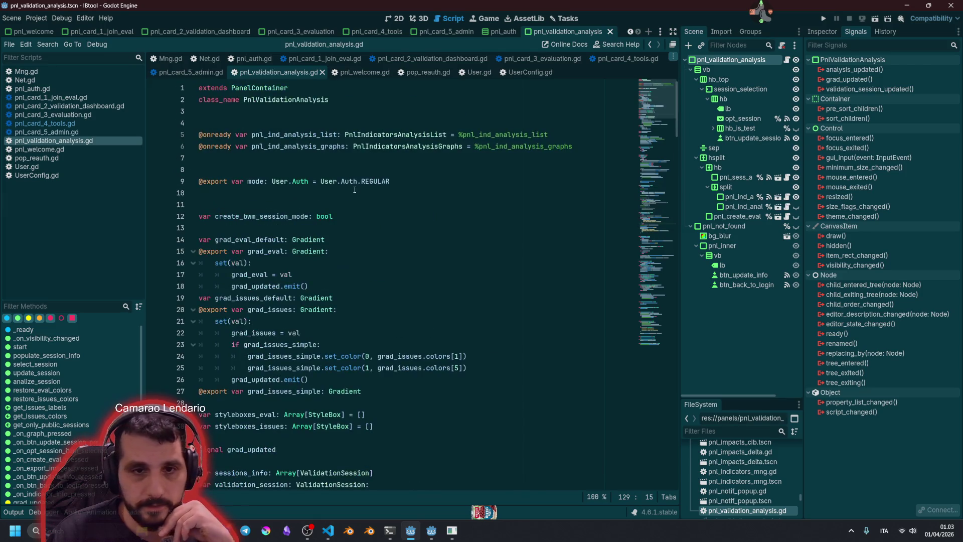
- Hide the output log and inspect the top declarations: mode, REGULAR, grad_updated, grad_issues_default
left_click(305, 192)
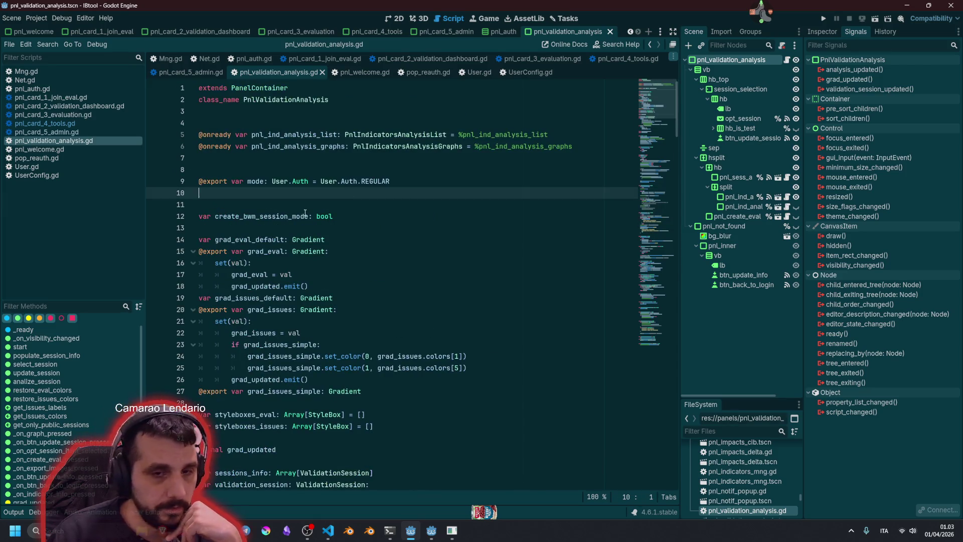
double_click(253, 181)
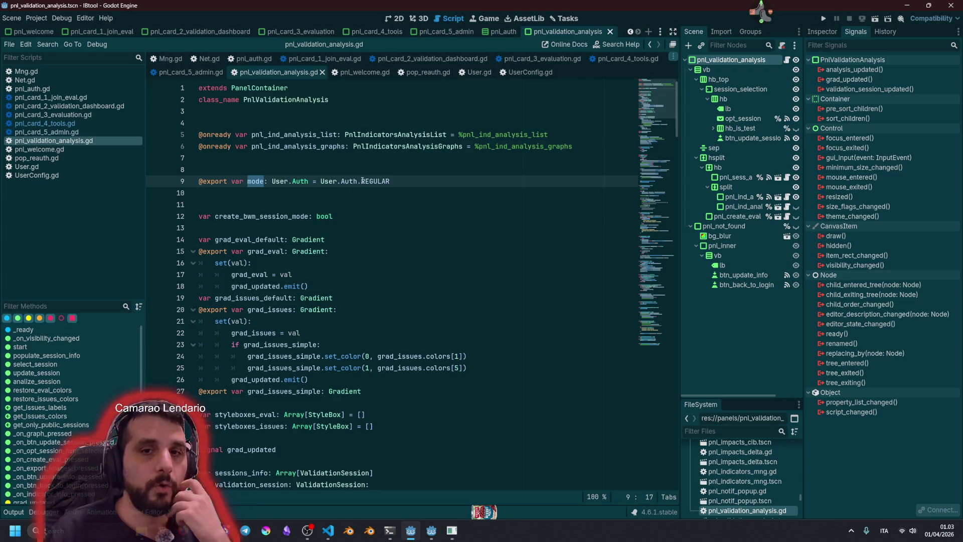
double_click(366, 181)
double_click(259, 181)
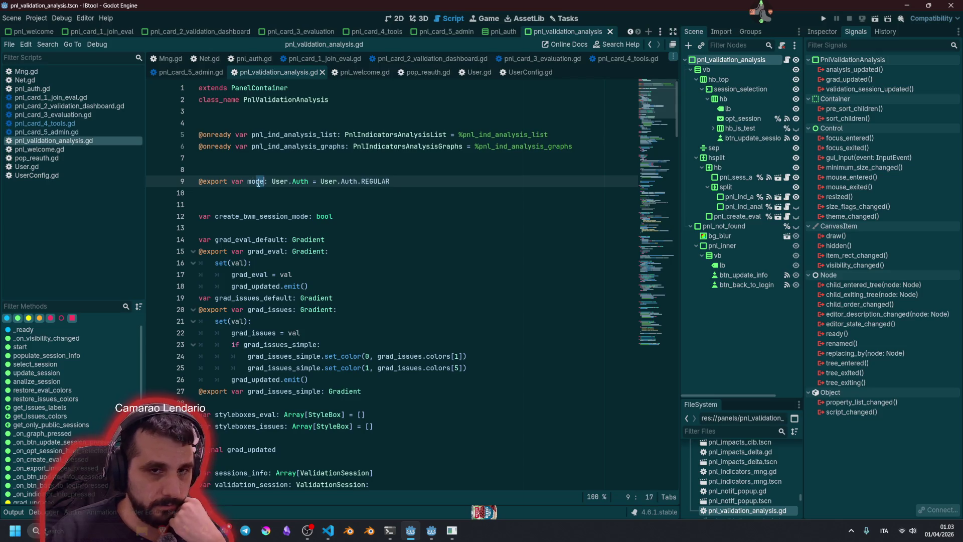
scroll(319, 235, "down", 5)
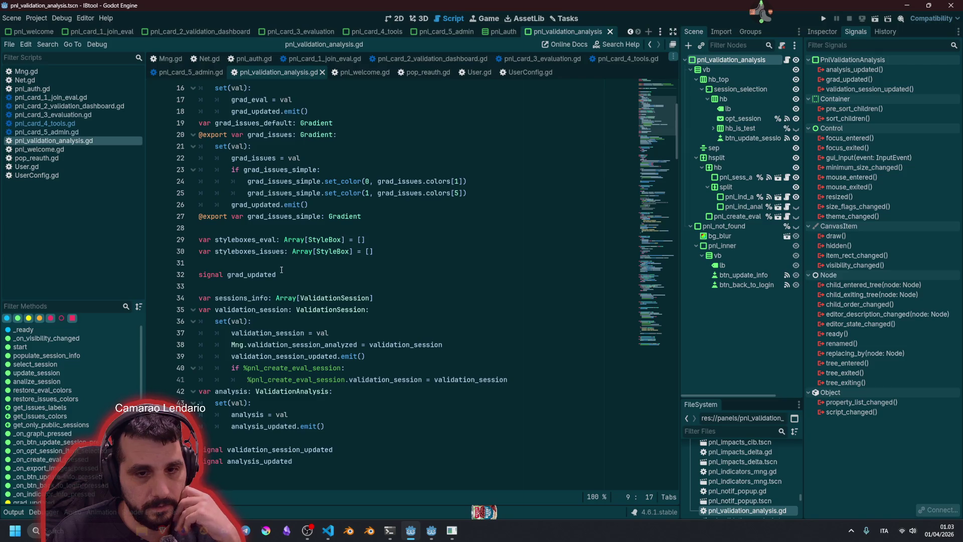
scroll(282, 270, "down", 2)
double_click(253, 204)
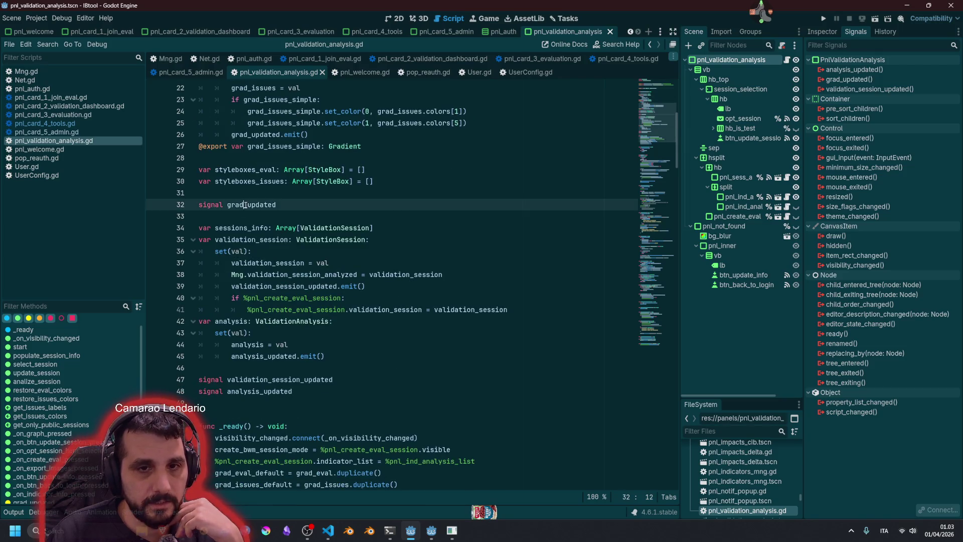
scroll(266, 247, "up", 6)
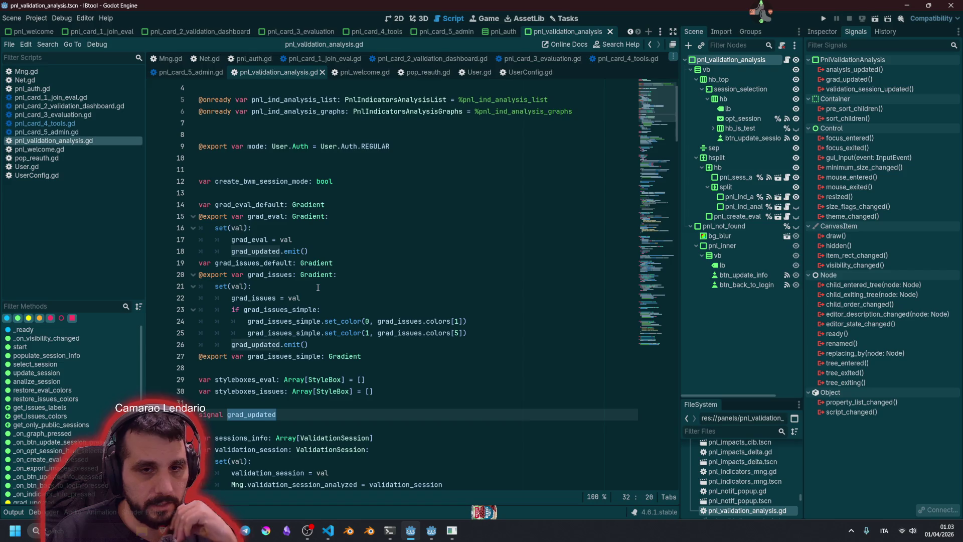
double_click(254, 263)
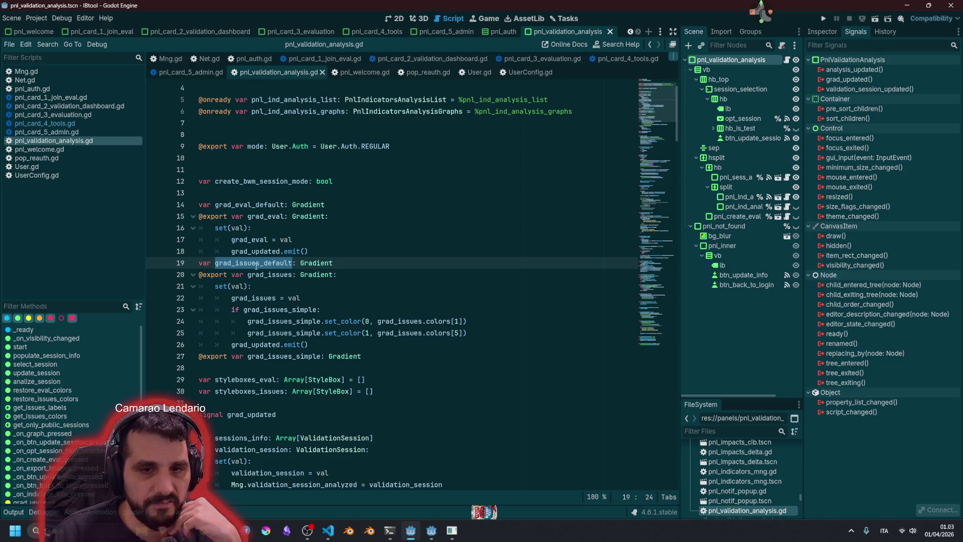
- Read further down the script, checking the populating TODO, the Analisi toast and sort_entries(crisp)
scroll(258, 360, "down", 9)
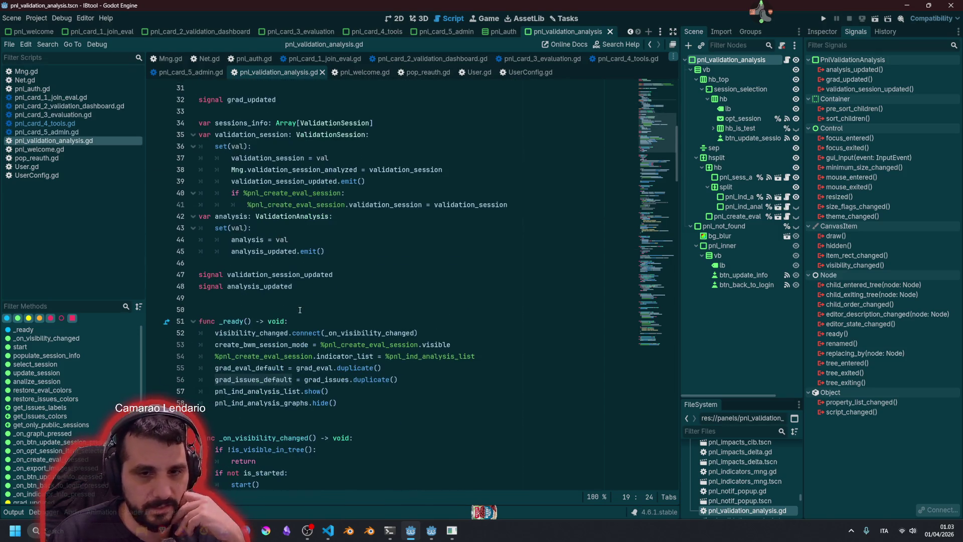
scroll(283, 231, "down", 3)
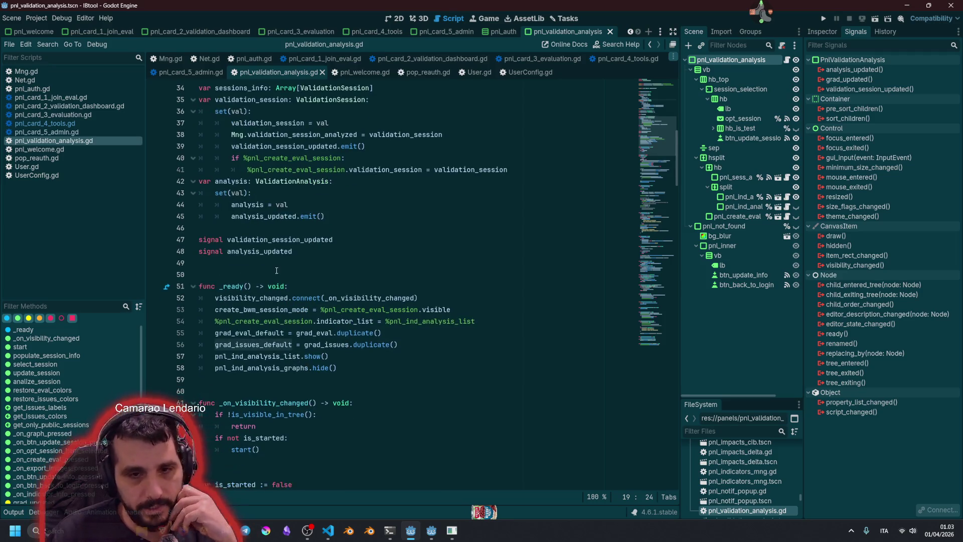
scroll(278, 266, "down", 6)
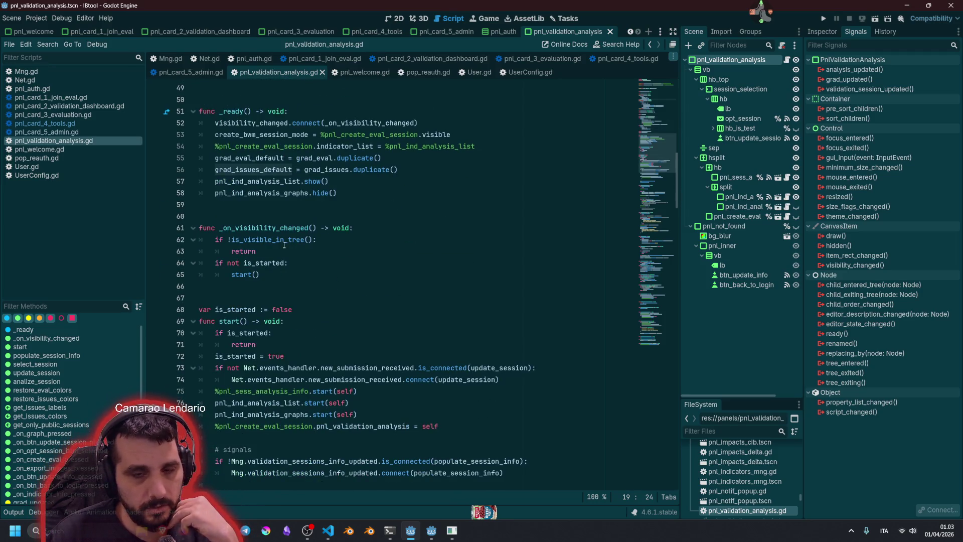
scroll(286, 252, "down", 9)
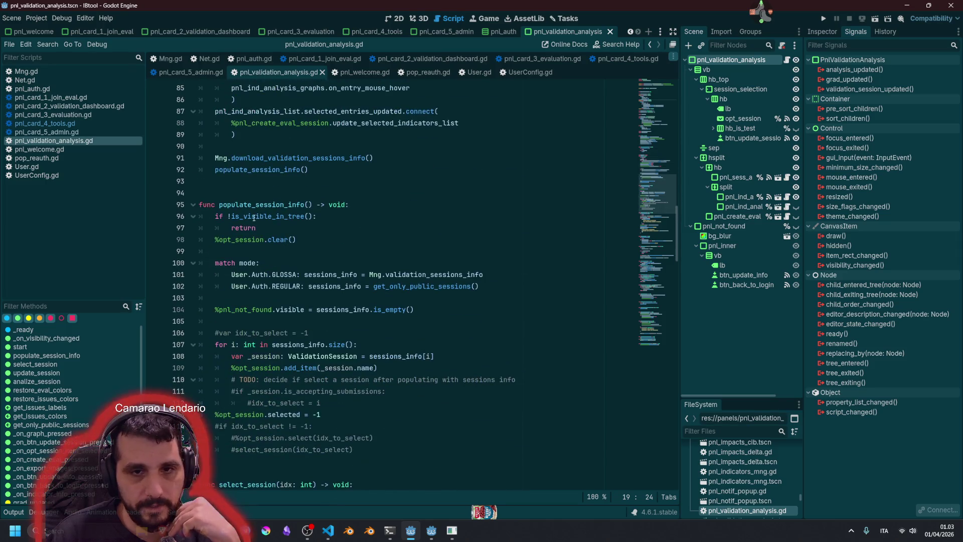
scroll(271, 221, "down", 6)
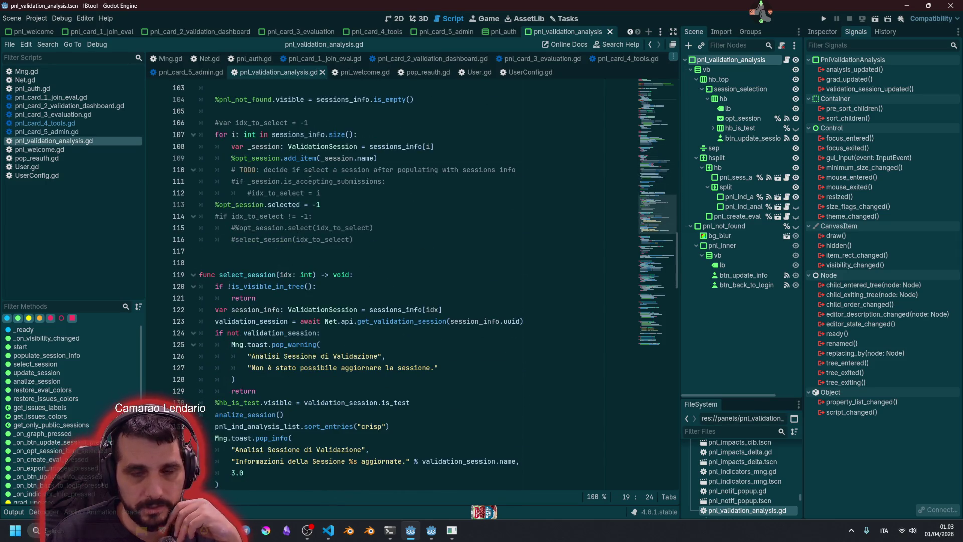
double_click(418, 169)
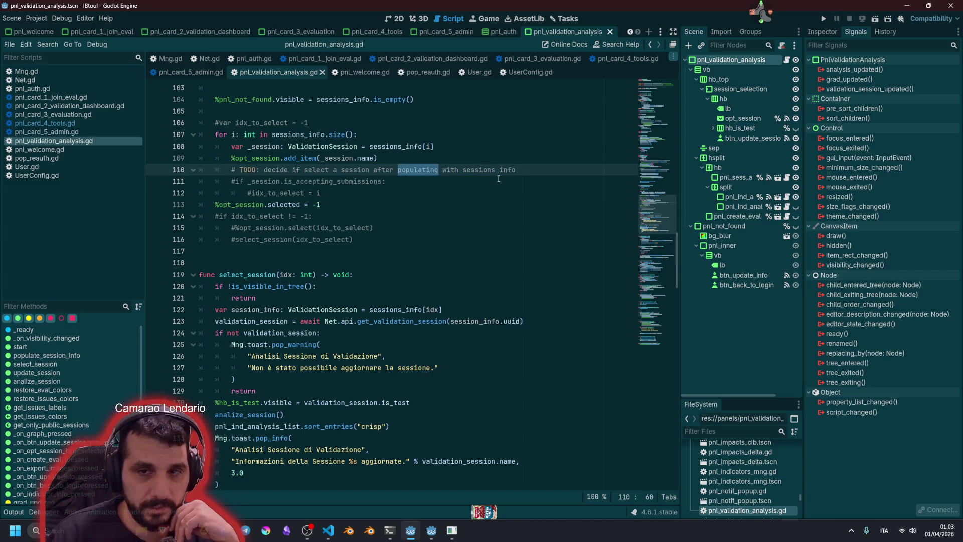
left_click(258, 181)
scroll(296, 224, "down", 5)
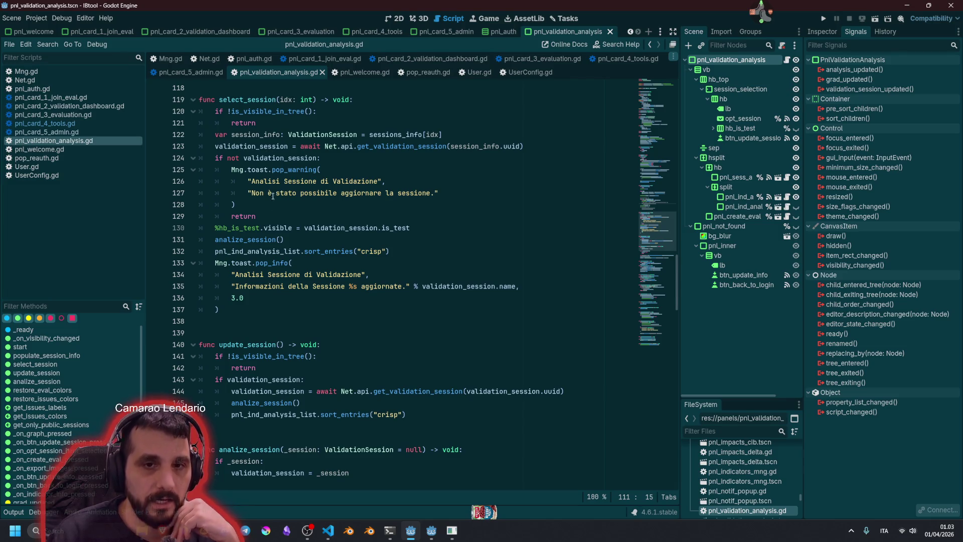
double_click(268, 182)
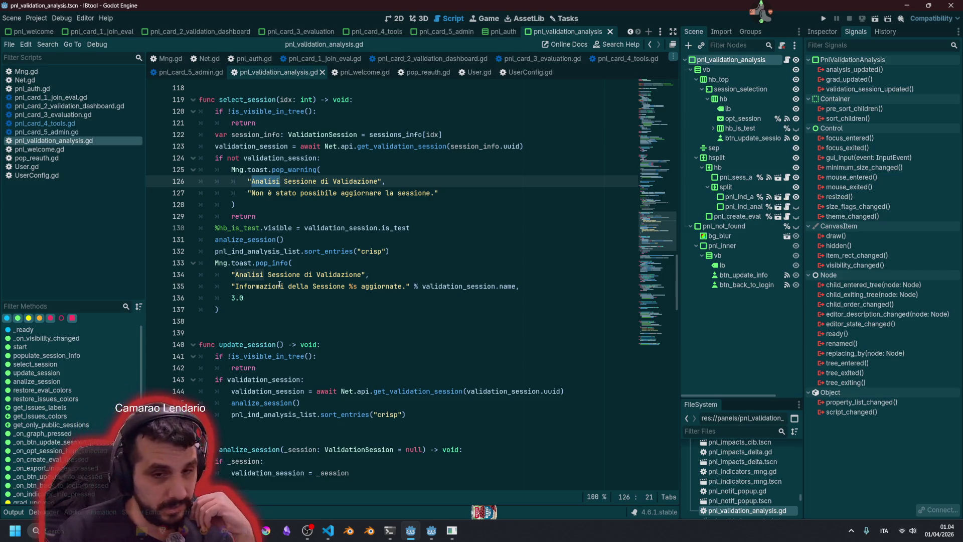
scroll(279, 284, "down", 3)
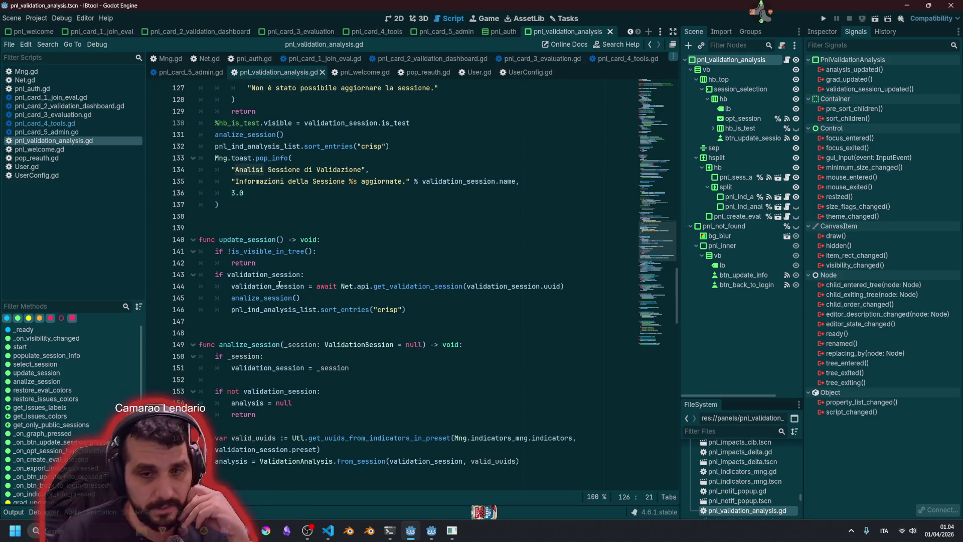
double_click(353, 310)
double_click(387, 309)
- Find the _on_opt_session_item_selected handler and jump to its select_session definition
scroll(263, 267, "down", 1)
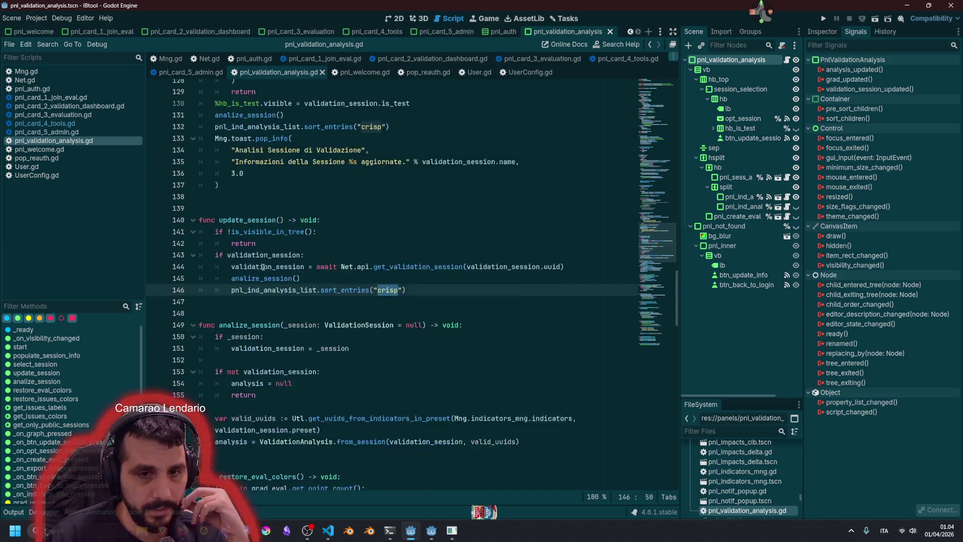
scroll(263, 267, "down", 5)
scroll(269, 321, "down", 10)
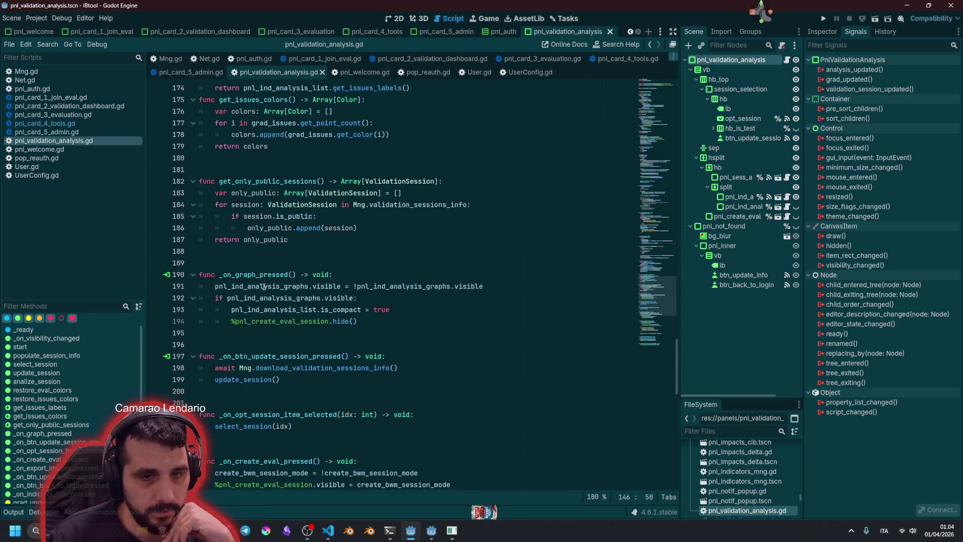
scroll(263, 286, "down", 3)
scroll(281, 226, "down", 2)
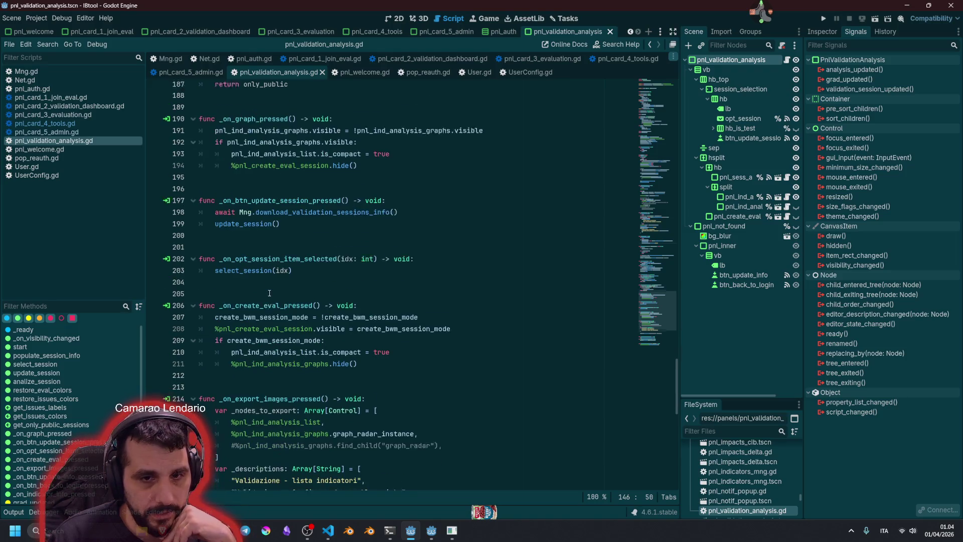
double_click(262, 241)
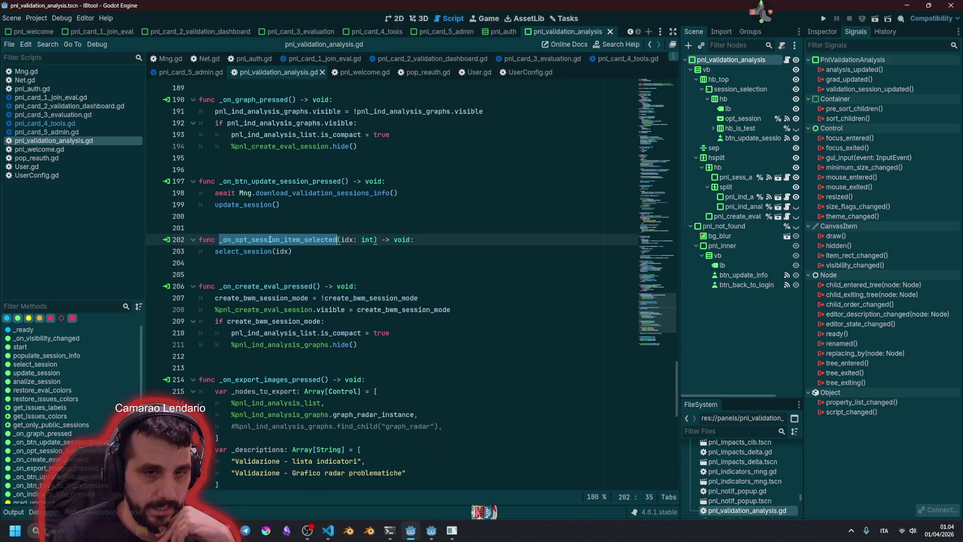
left_click(248, 250)
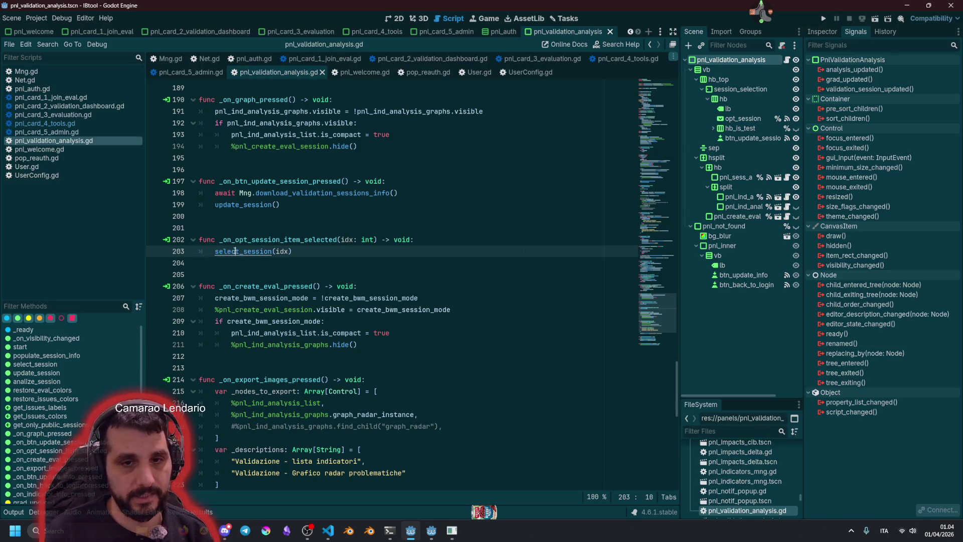
left_click(248, 251, "ctrl")
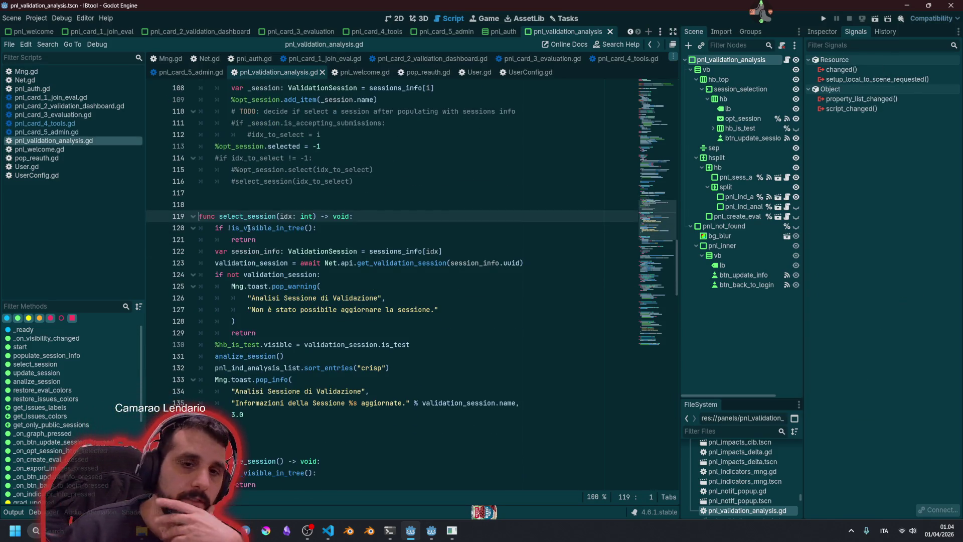
- Read select_session, highlighting its session_info and sessions_info uses and the failed-update warning
left_click(263, 227)
left_click(257, 239)
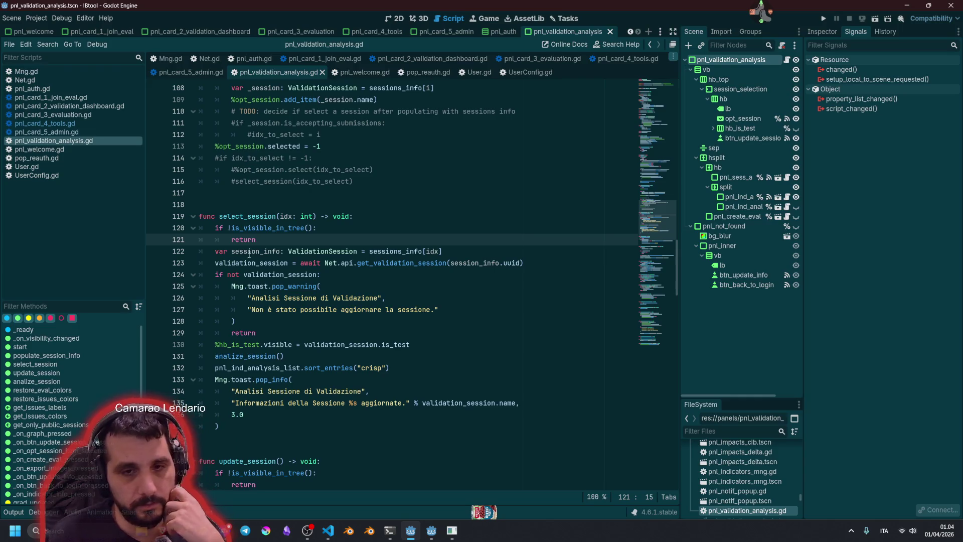
left_click(228, 251)
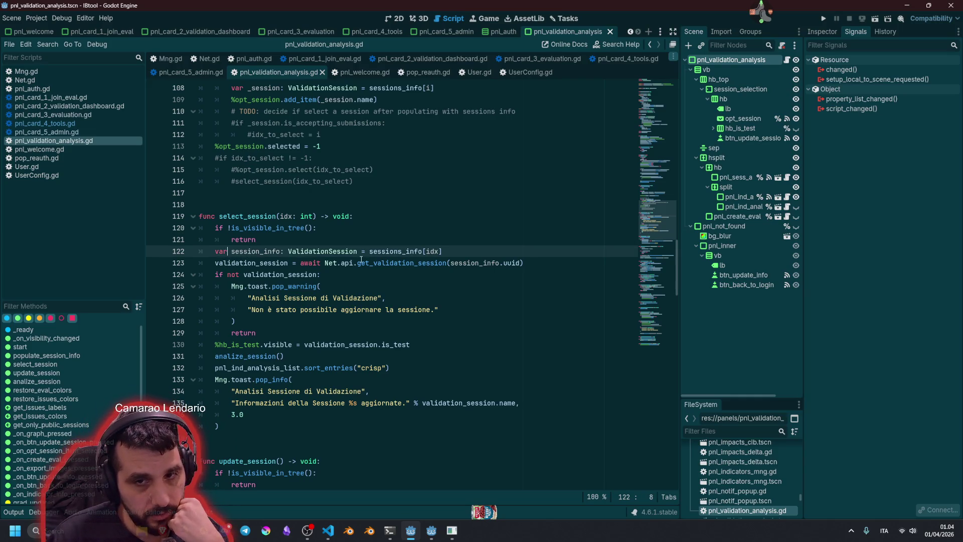
double_click(401, 252)
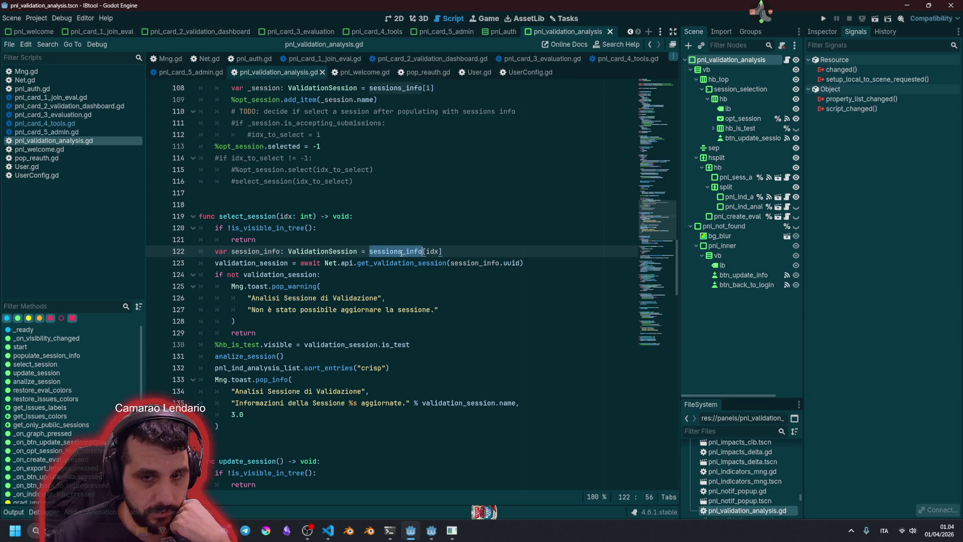
double_click(247, 252)
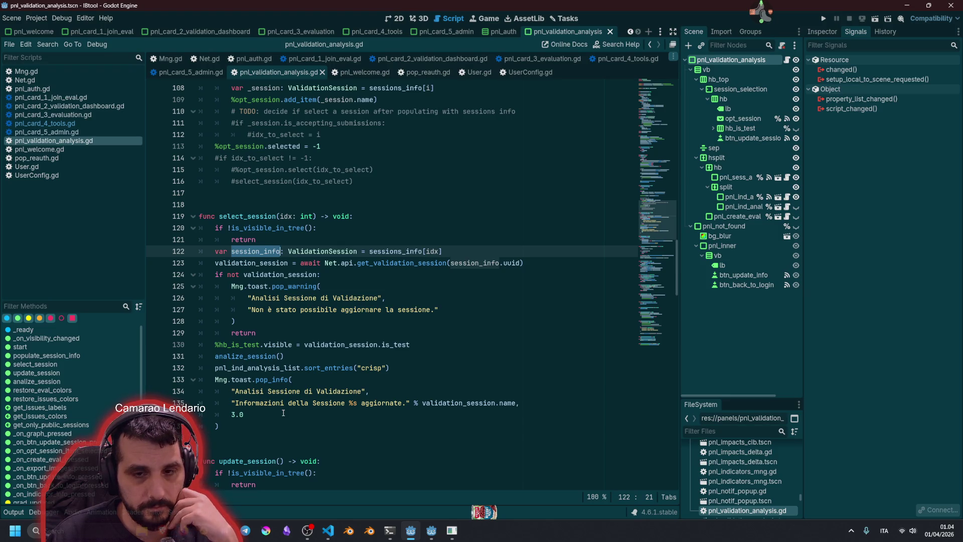
scroll(284, 412, "down", 2)
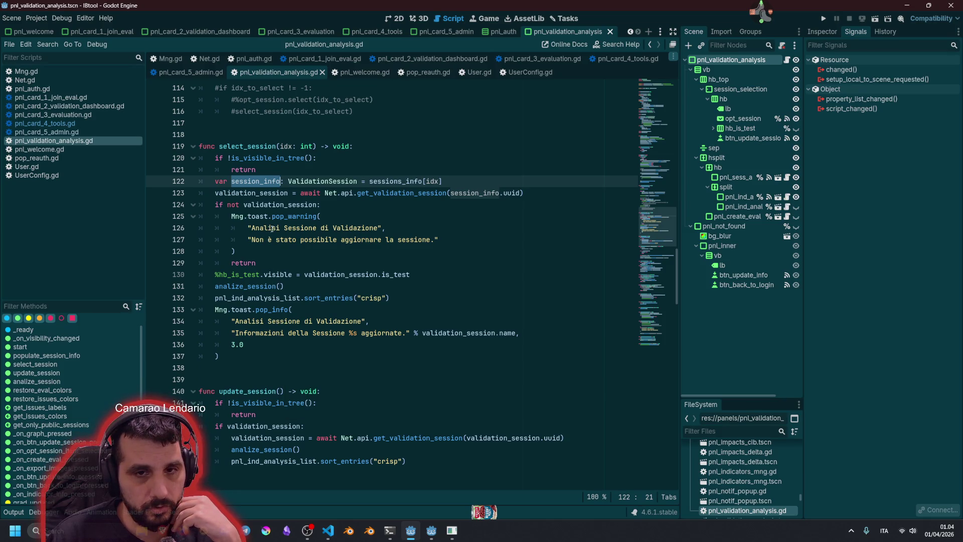
left_click_drag(288, 240, 383, 240)
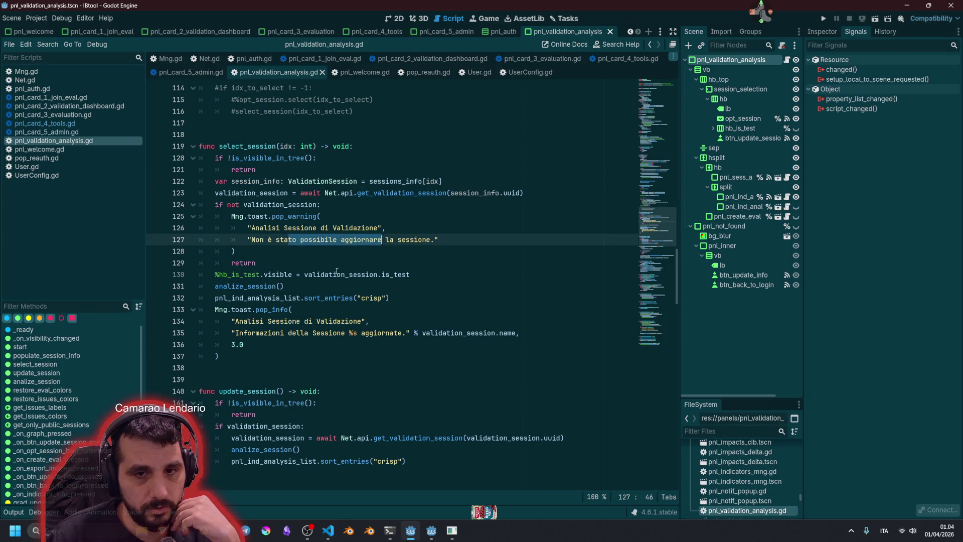
- Jump to the analize_session definition at line 149, then switch to the 2D scene view
left_click(257, 321)
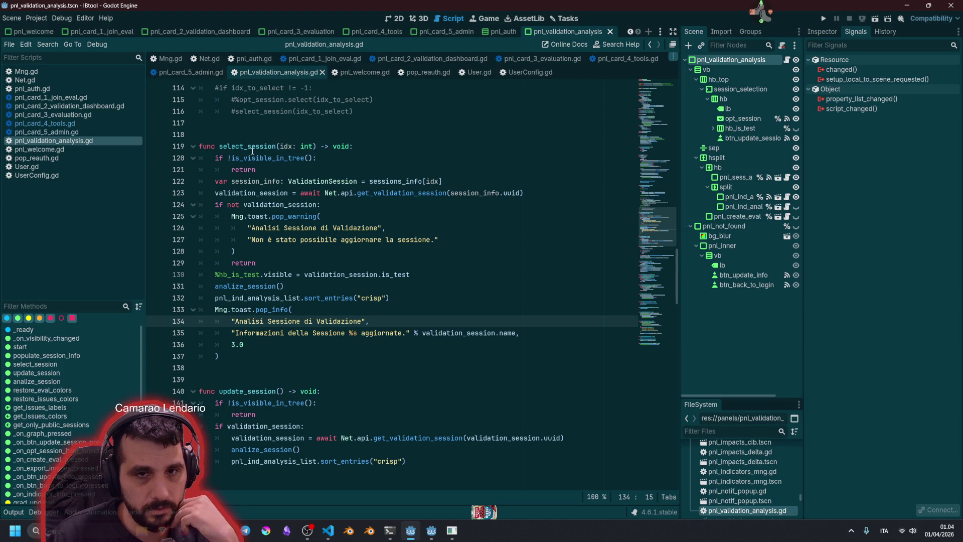
left_click(253, 287)
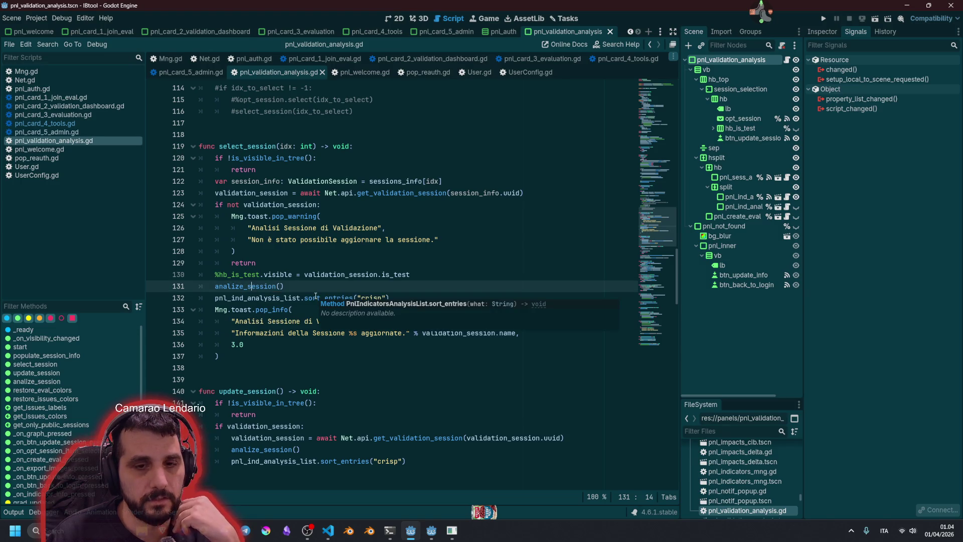
left_click(242, 287, "ctrl")
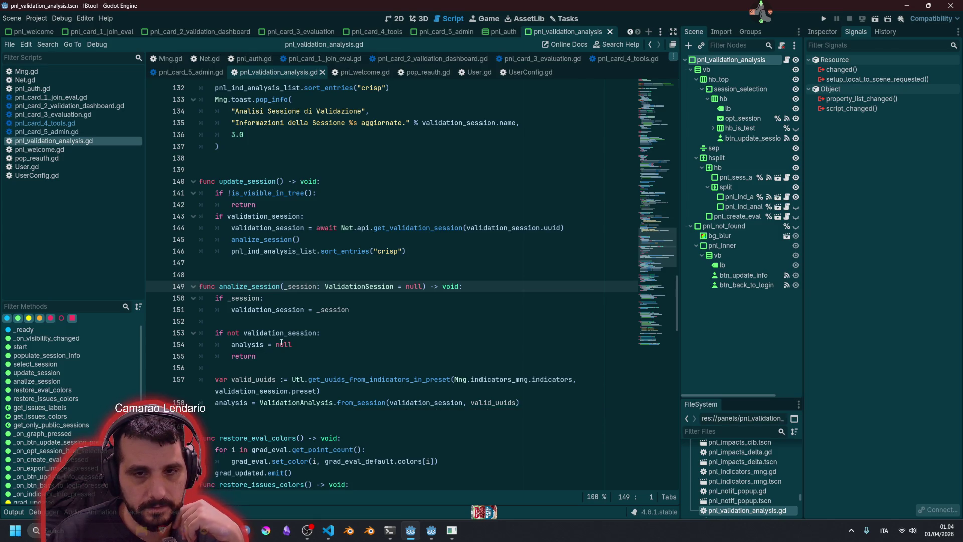
left_click(396, 19)
- Follow opt_session's item_selected connection to select_session, then return to the script's top
scroll(337, 145, "up", 3)
left_click(338, 150)
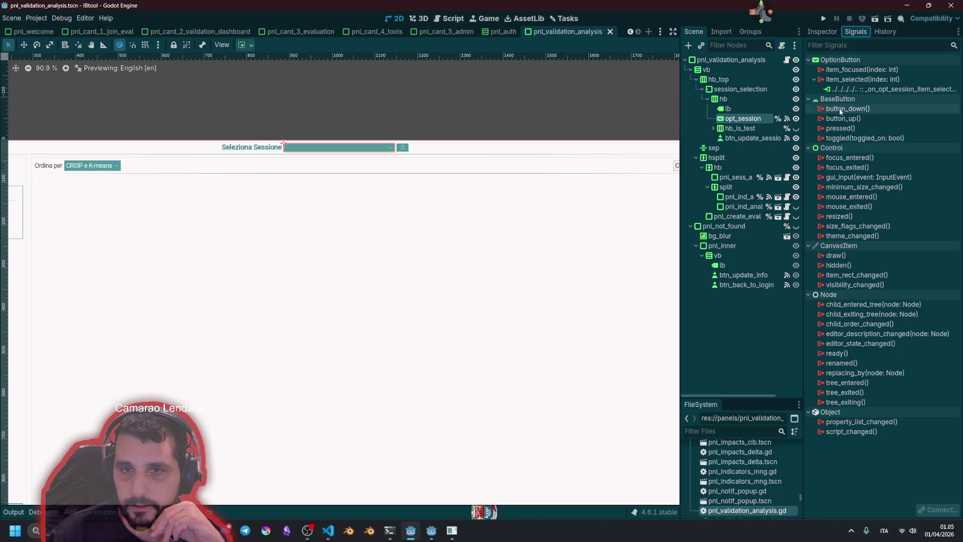
double_click(870, 90)
scroll(377, 293, "down", 4)
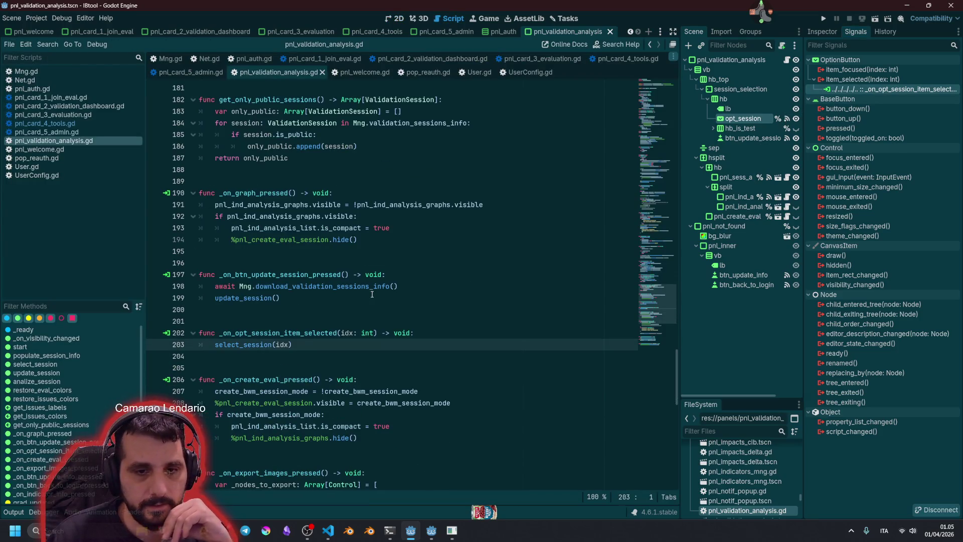
left_click(243, 344, "ctrl")
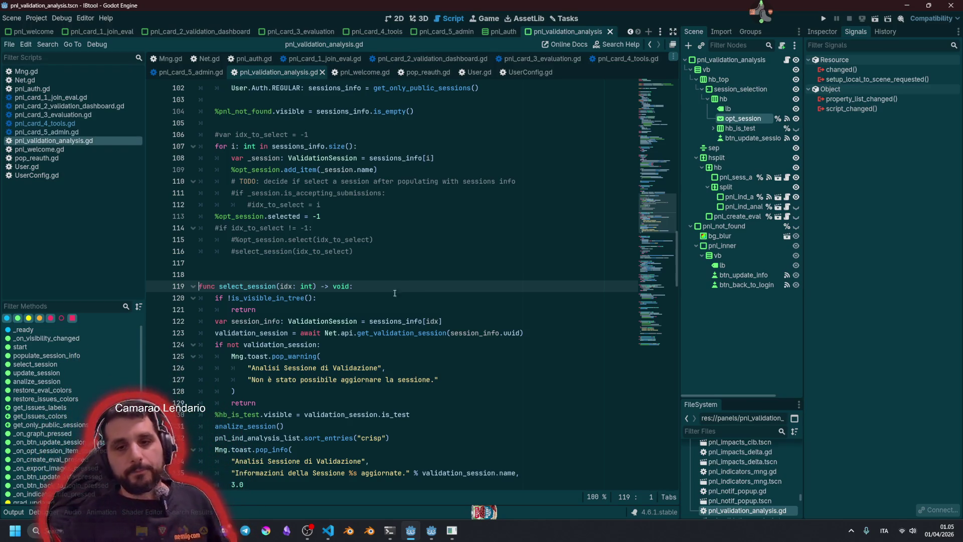
mouse_move(375, 334)
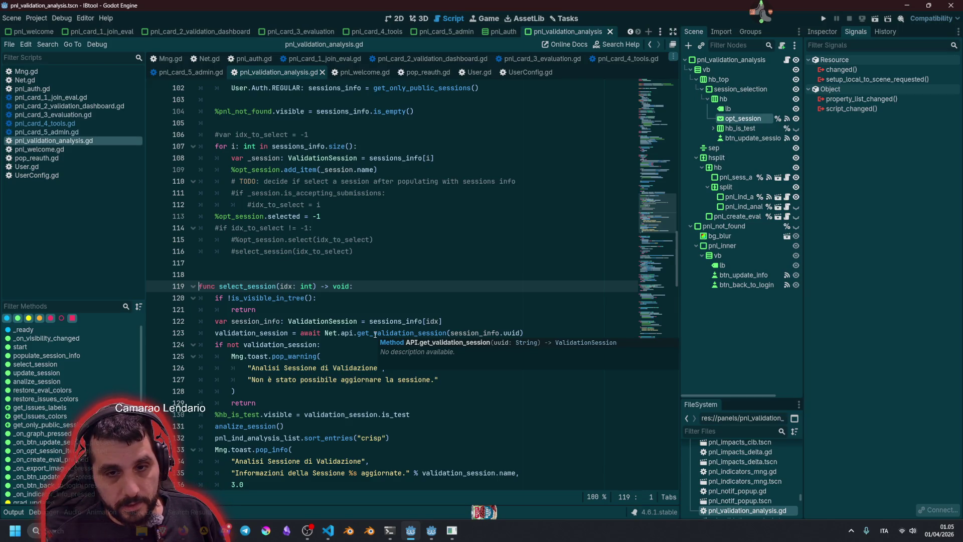
key("ctrl+Home")
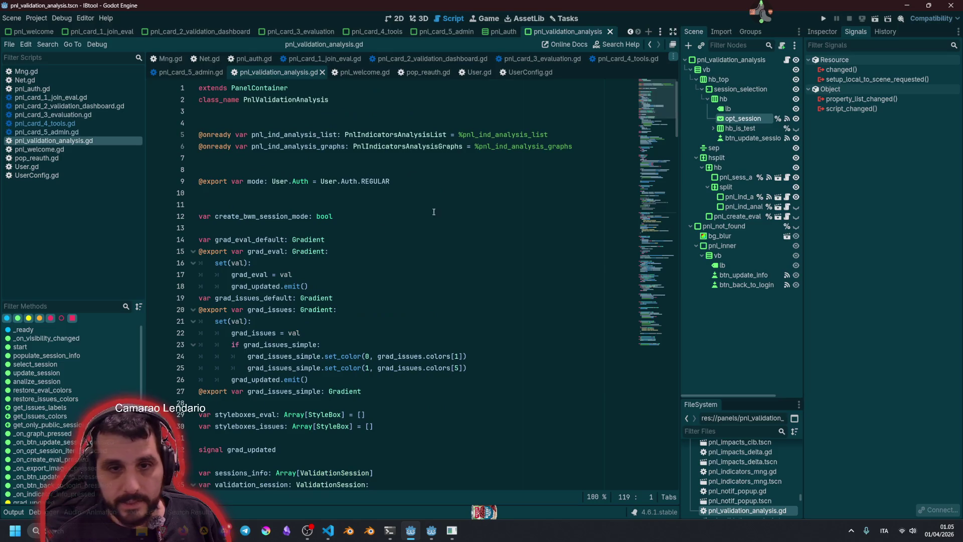
- Search the script for 'mode' with Match Case and Whole Words enabled
left_click(309, 239)
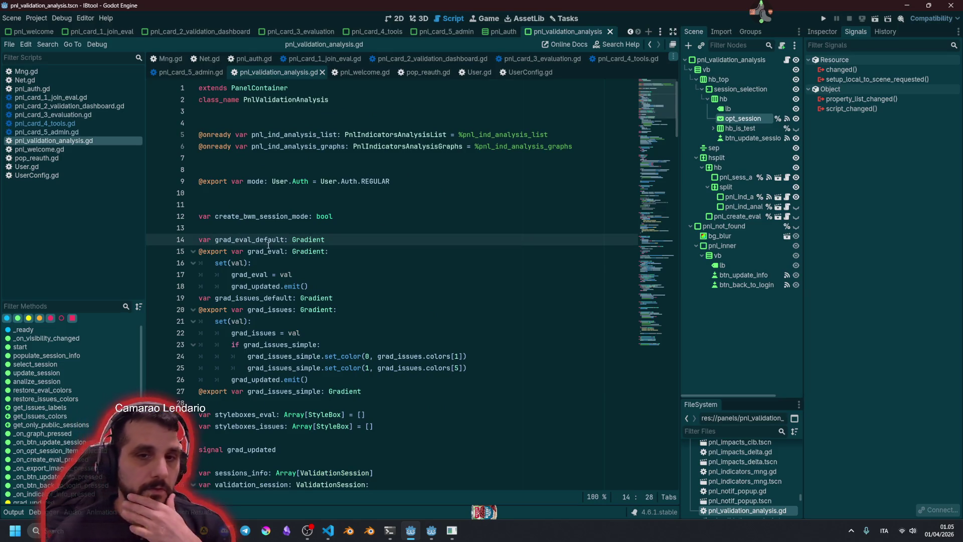
double_click(260, 181)
key("ctrl+f")
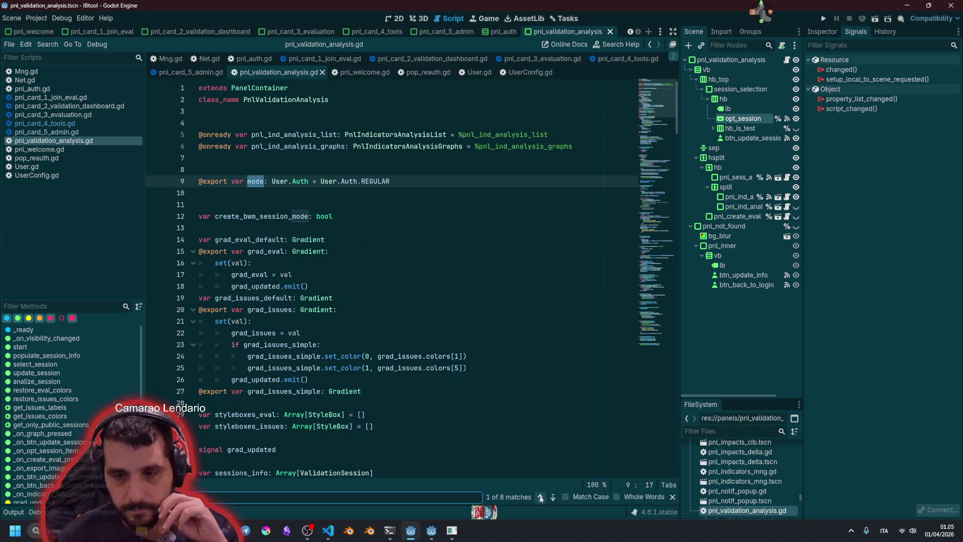
left_click(553, 496)
left_click(565, 497)
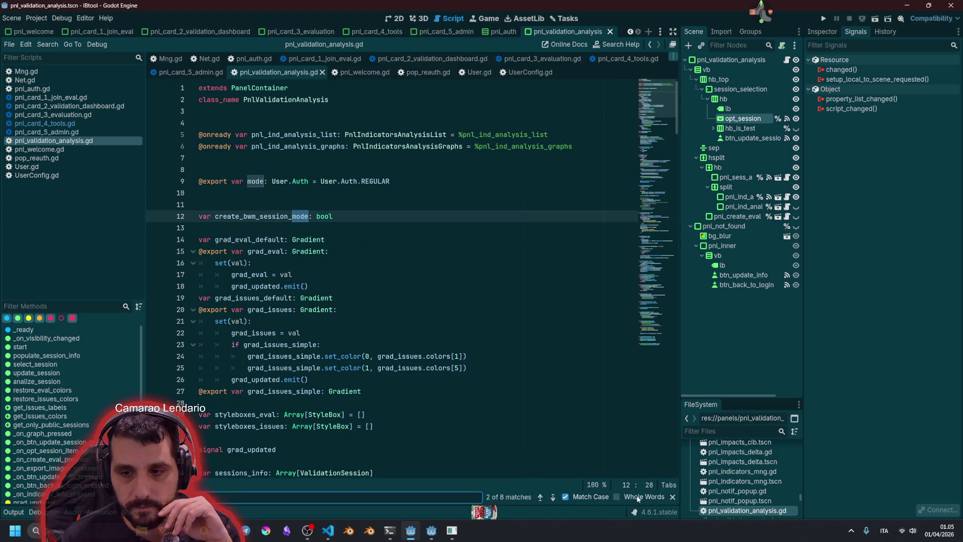
left_click(638, 497)
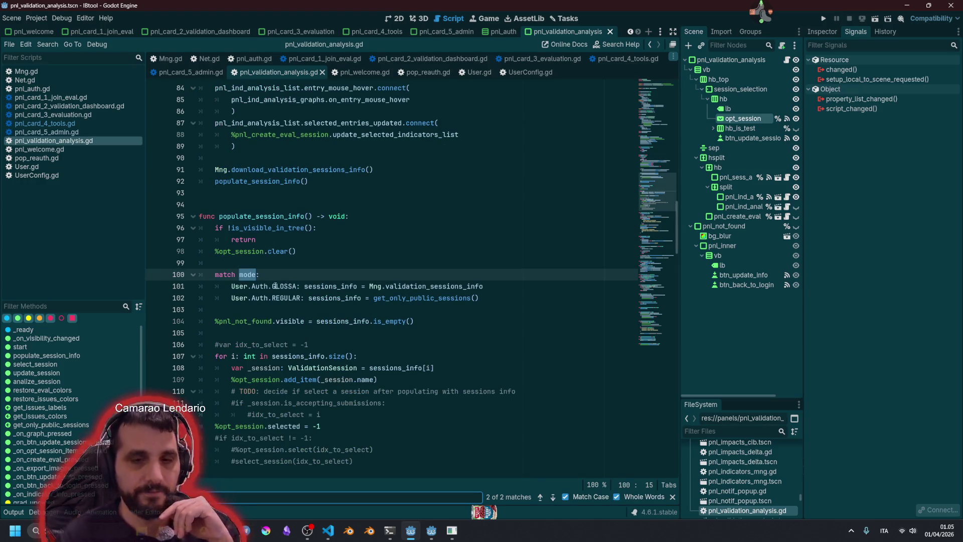
- Jump from the REGULAR case on line 102 to the get_only_public_sessions definition
double_click(297, 298)
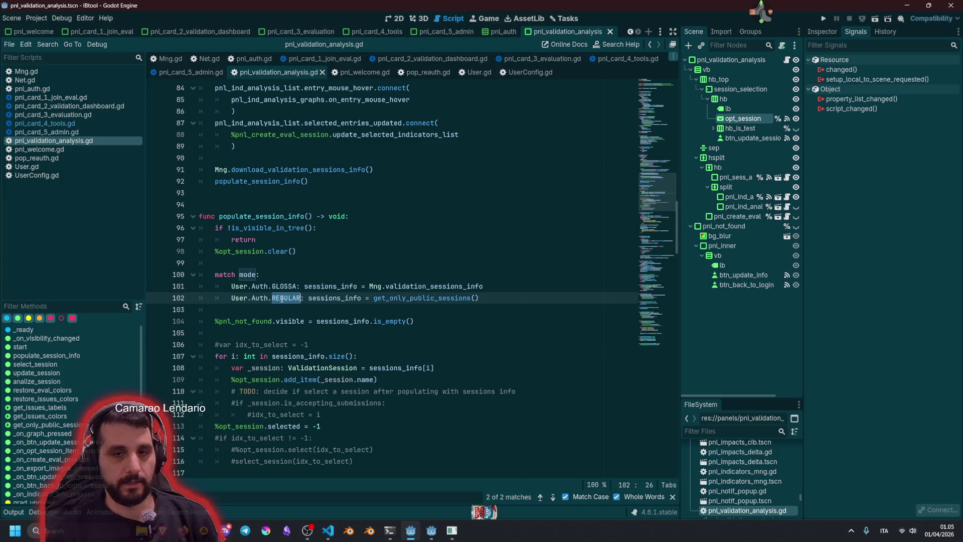
double_click(395, 297)
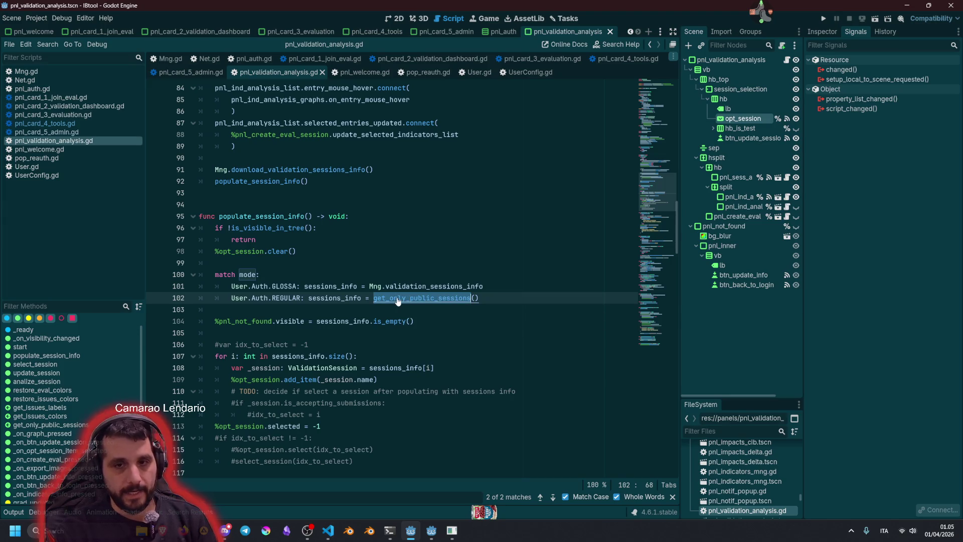
left_click(402, 300, "ctrl")
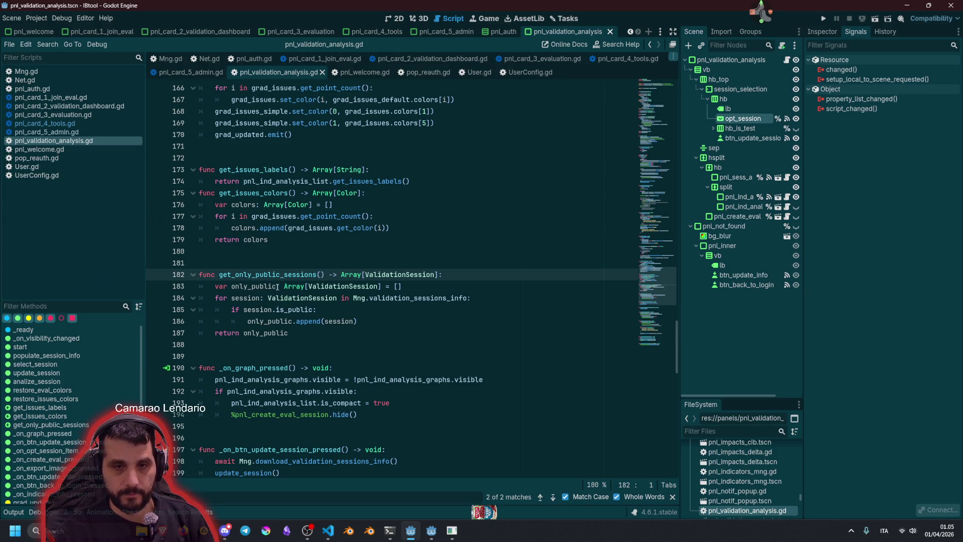
- Inspect get_only_public_sessions' only_public and validation_sessions_info uses, then return to its line-102 call
mouse_move(269, 309)
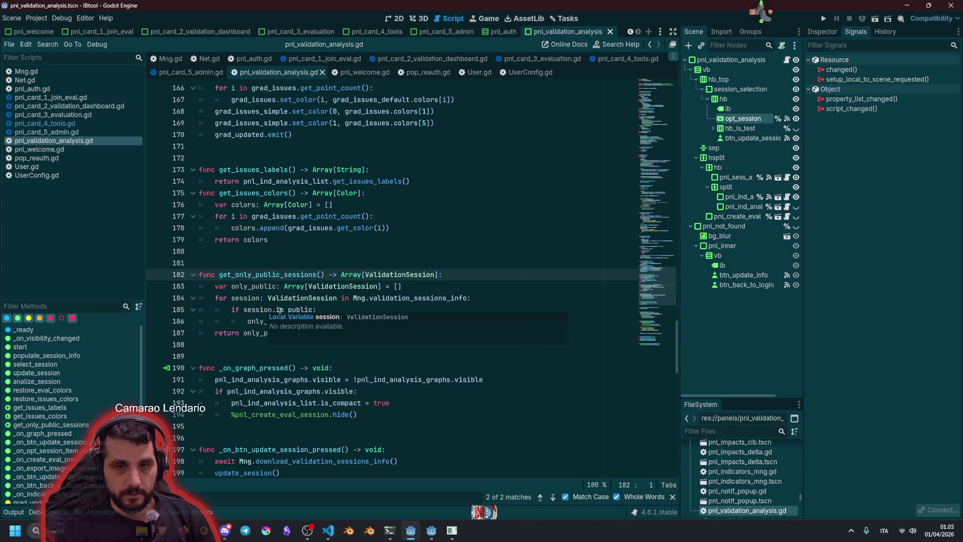
left_click_drag(246, 287, 360, 321)
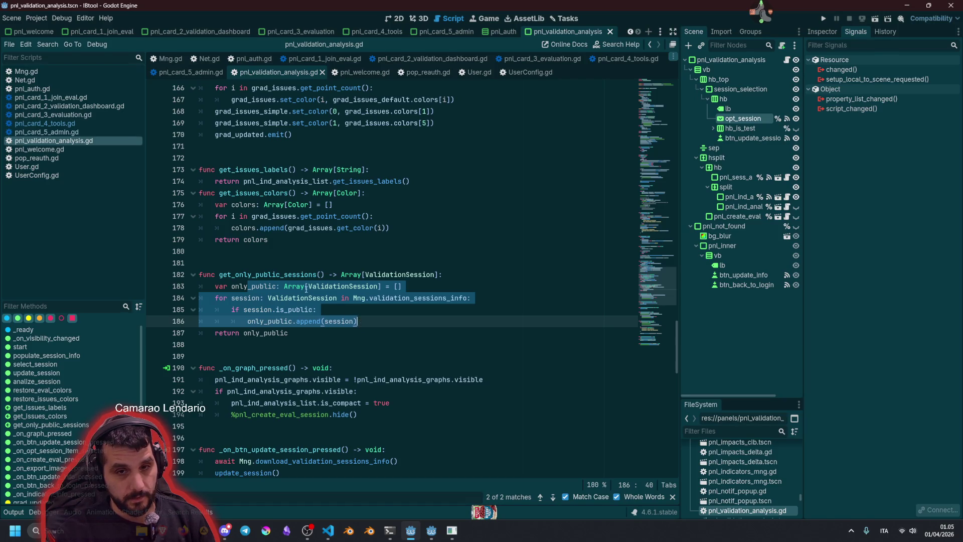
double_click(273, 275)
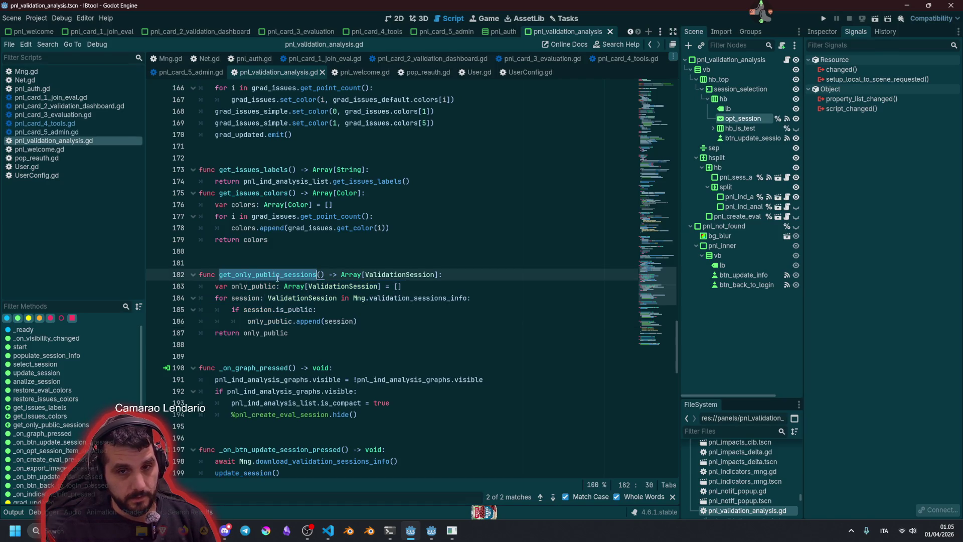
double_click(263, 321)
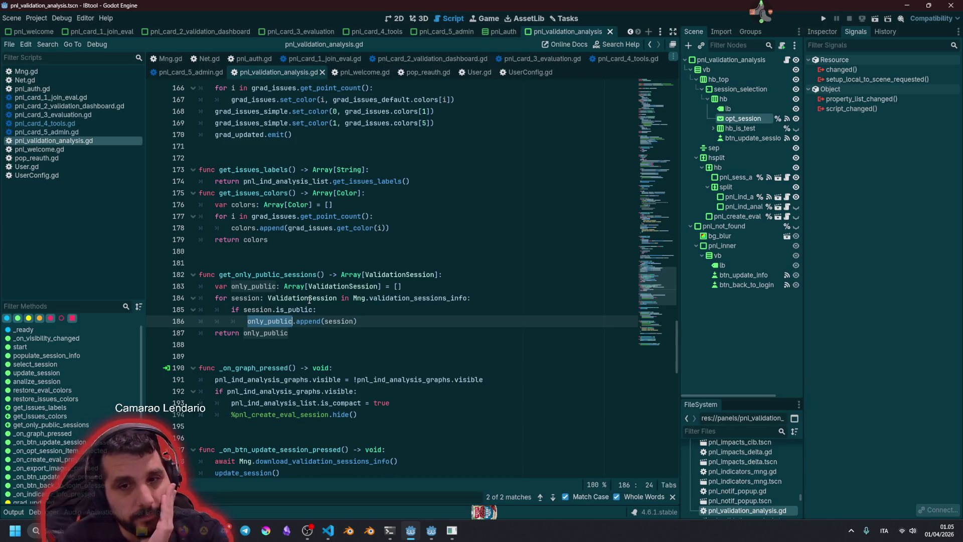
double_click(408, 299)
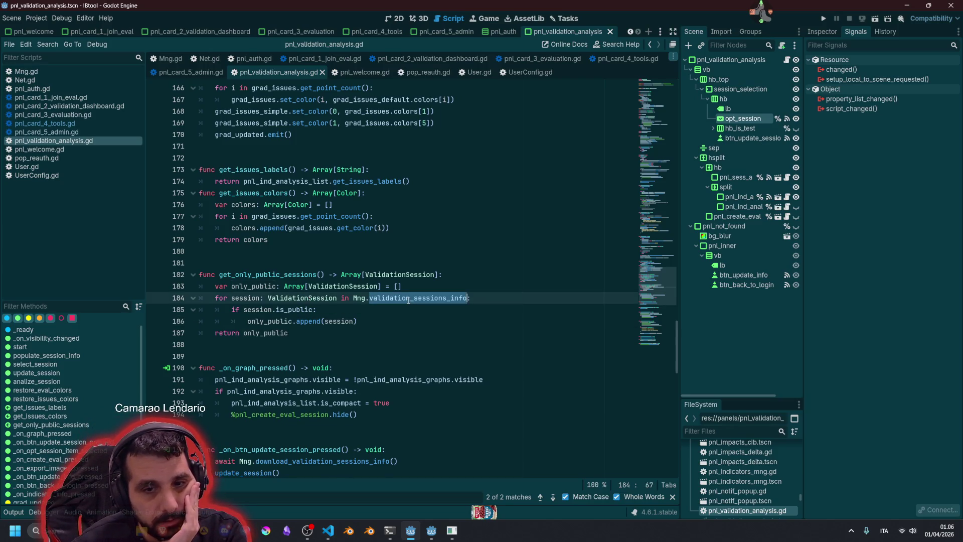
left_click(263, 331)
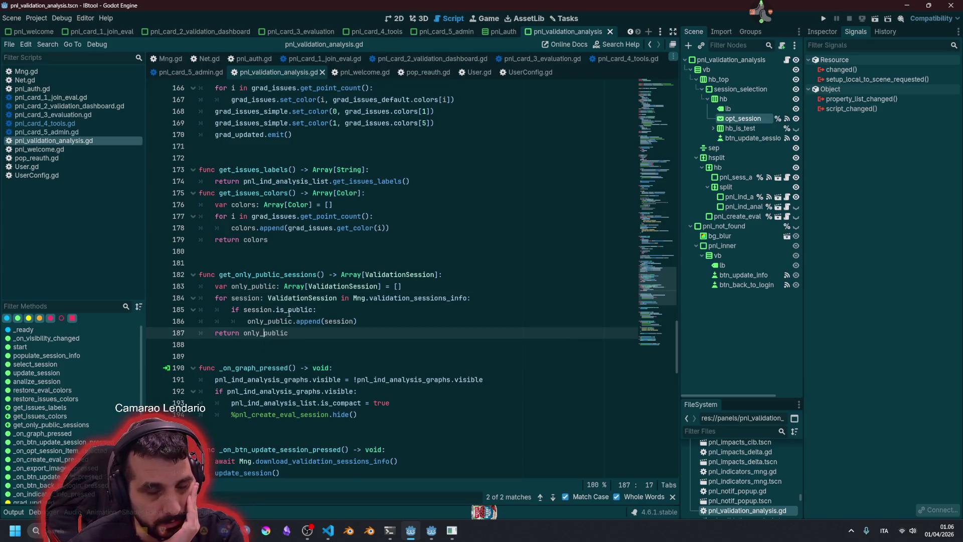
key("alt+Left")
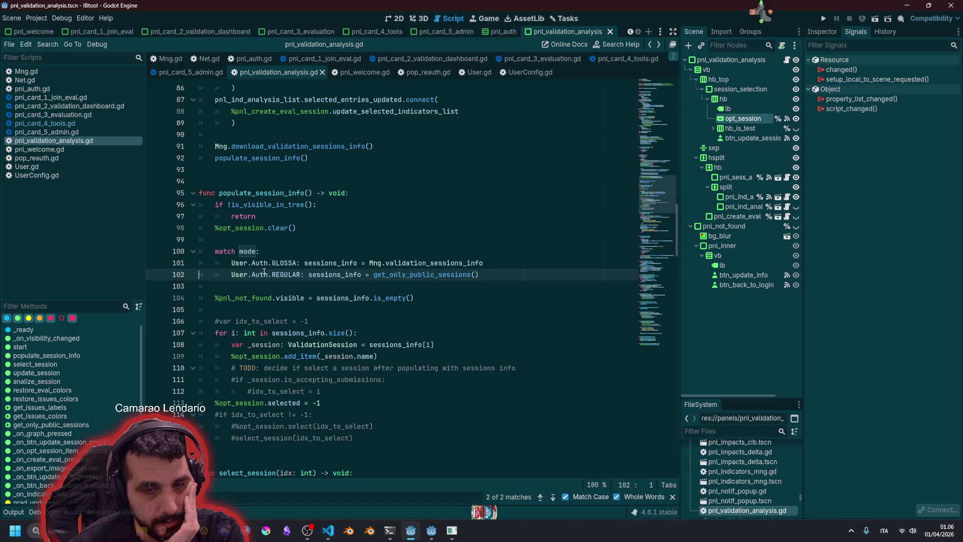
double_click(311, 262)
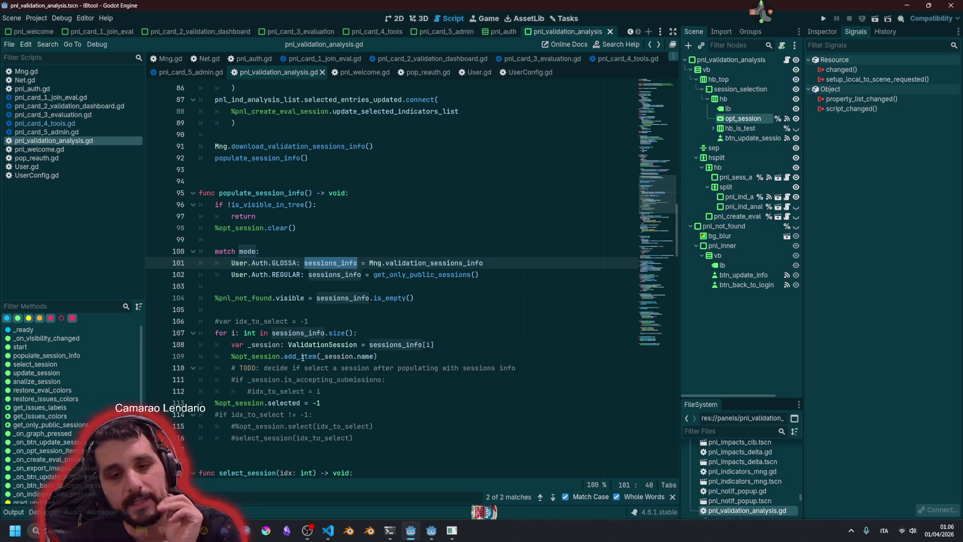
mouse_move(303, 357)
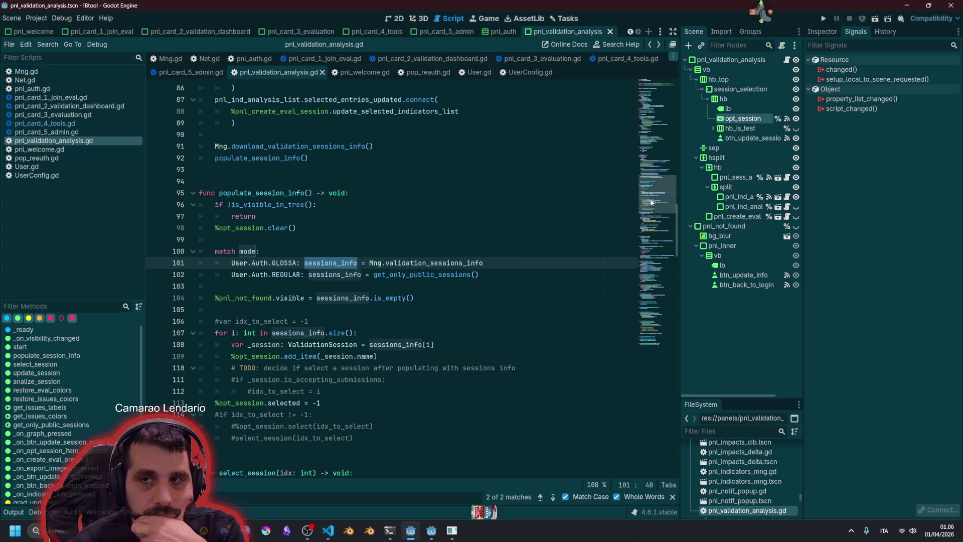
left_click(396, 20)
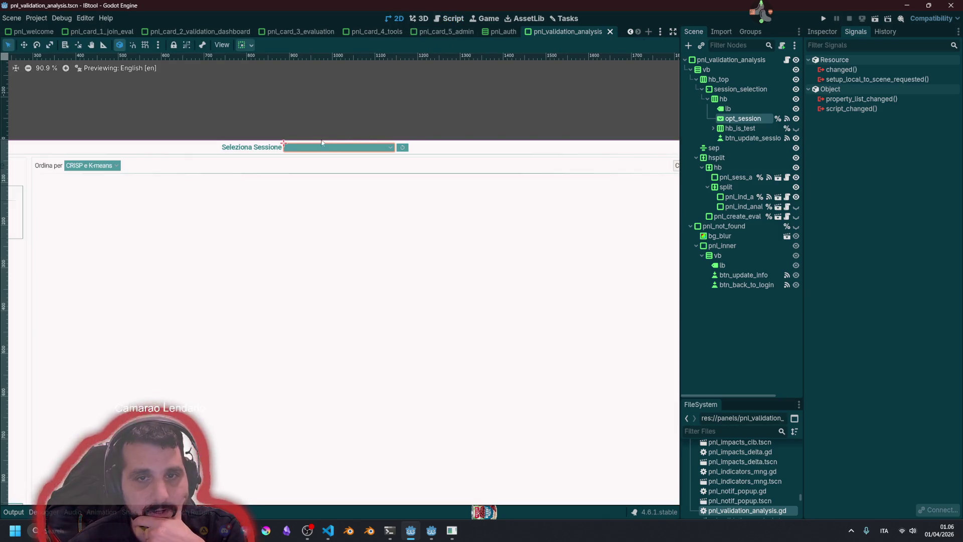
- Open the _on_opt_session_item_selected handler from opt_session's item_selected signal connection
scroll(372, 154, "down", 3)
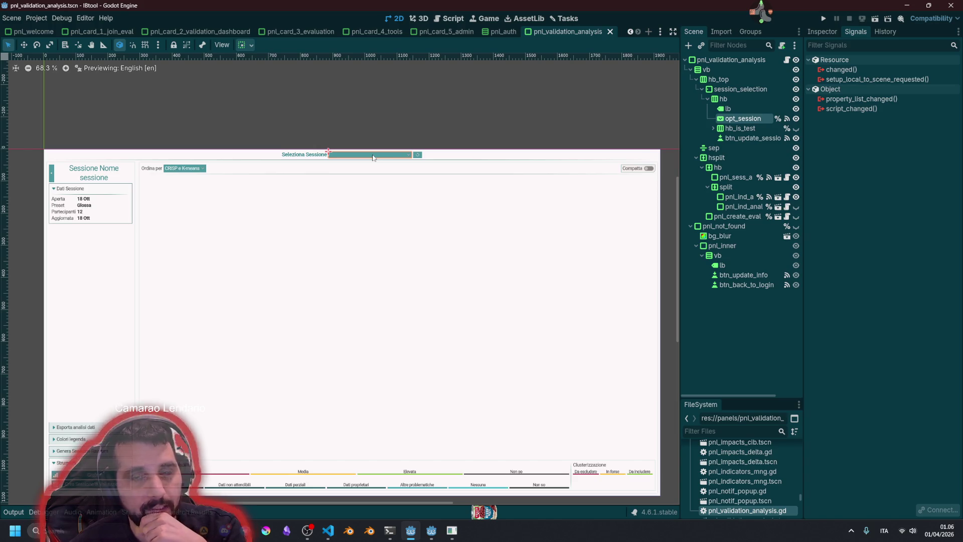
scroll(373, 158, "up", 2)
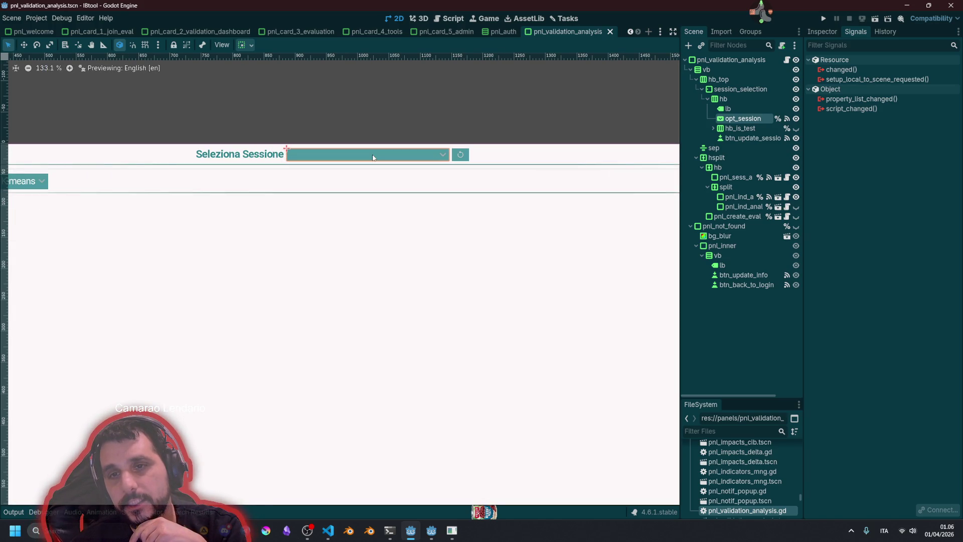
left_click(765, 119)
double_click(854, 89)
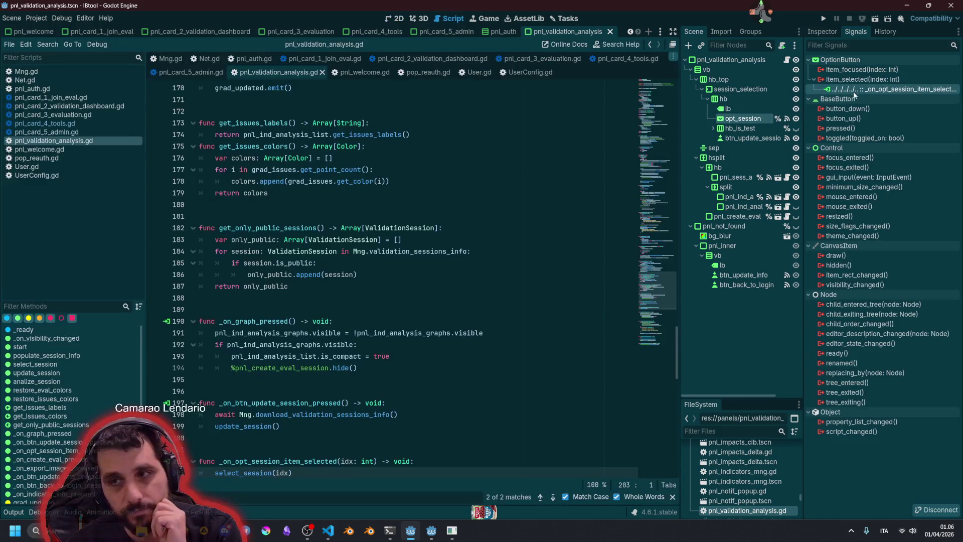
- Follow select_session to get_validation_session and open its definition in API.gd
scroll(282, 325, "down", 4)
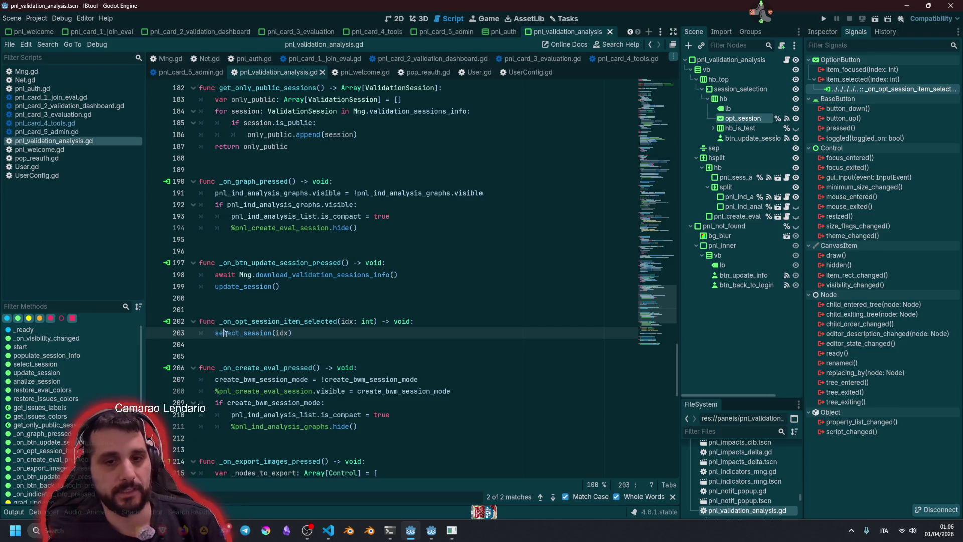
left_click(243, 334)
left_click(243, 334, "ctrl")
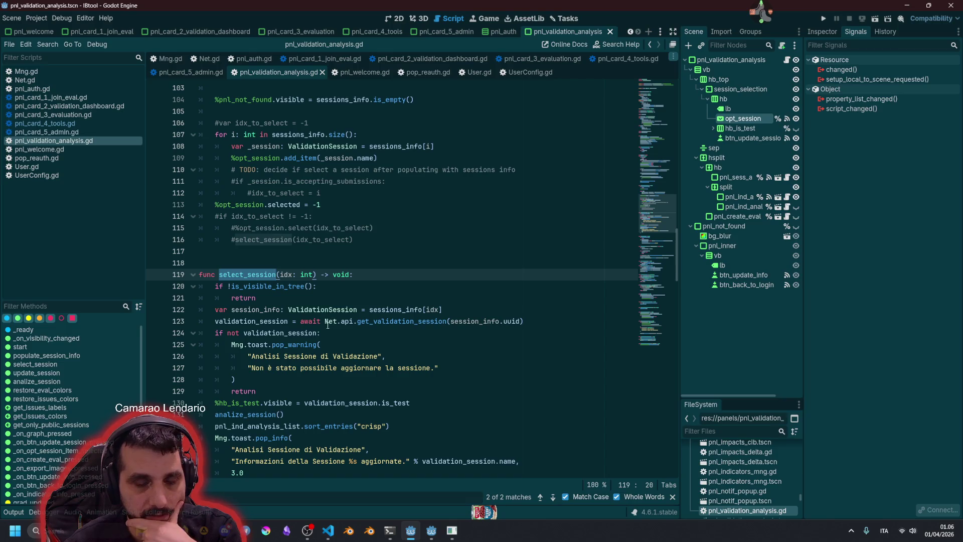
left_click(371, 322)
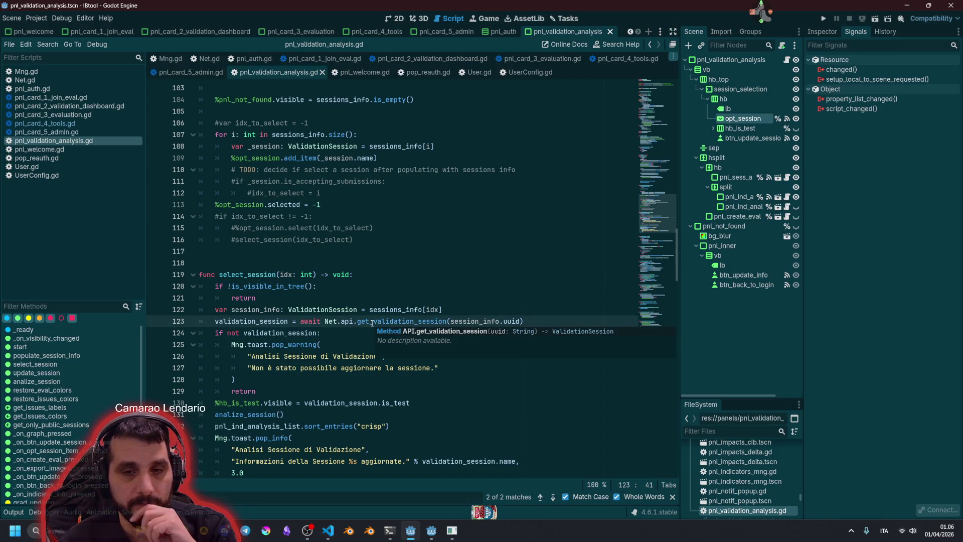
double_click(275, 321)
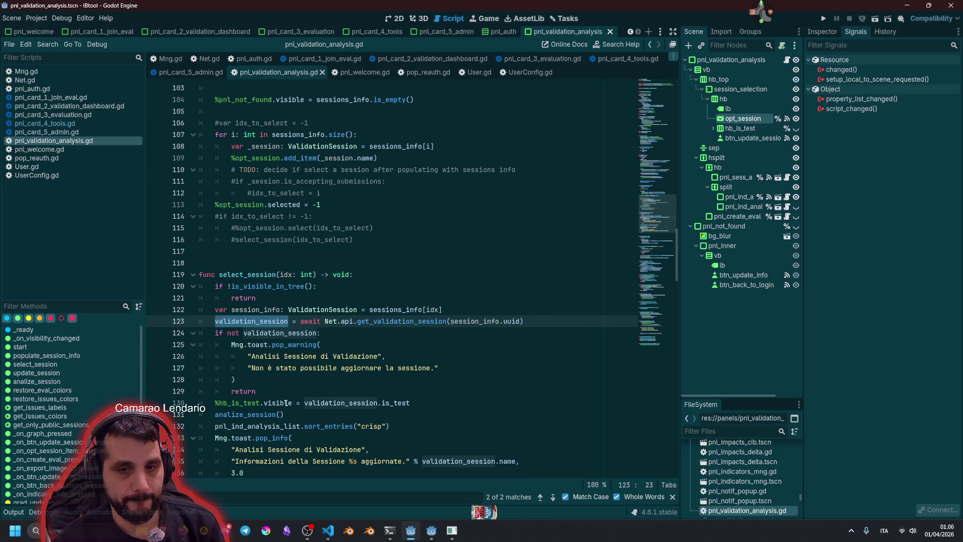
scroll(268, 402, "down", 2)
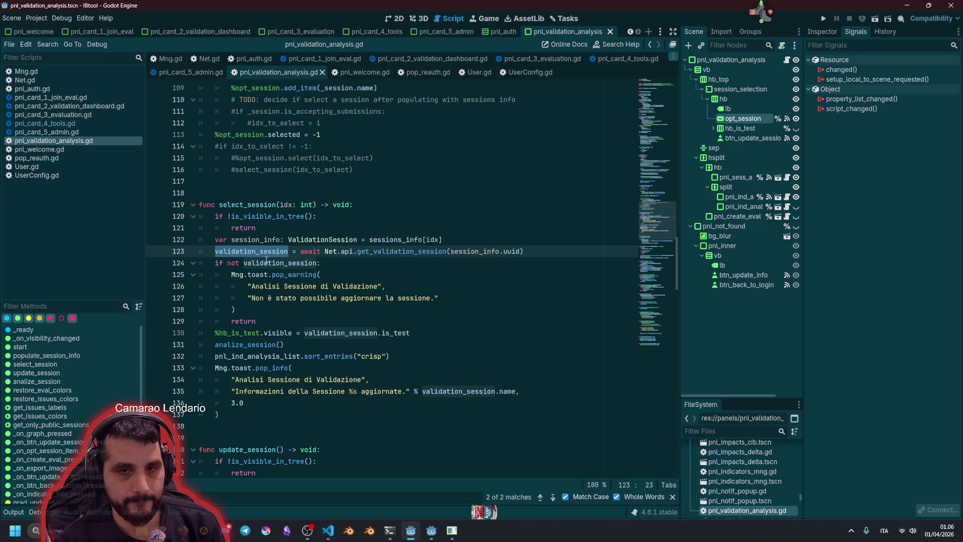
left_click(411, 253, "ctrl")
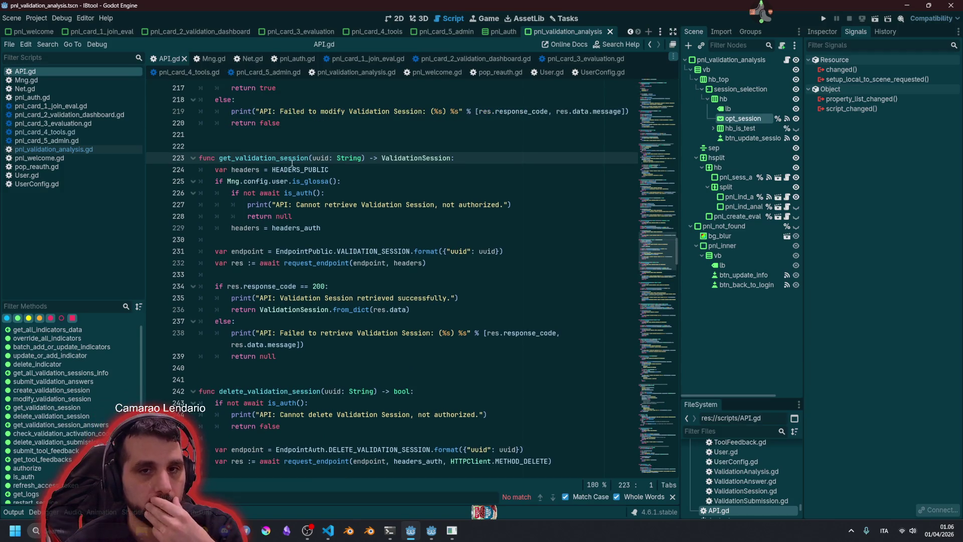
mouse_move(299, 168)
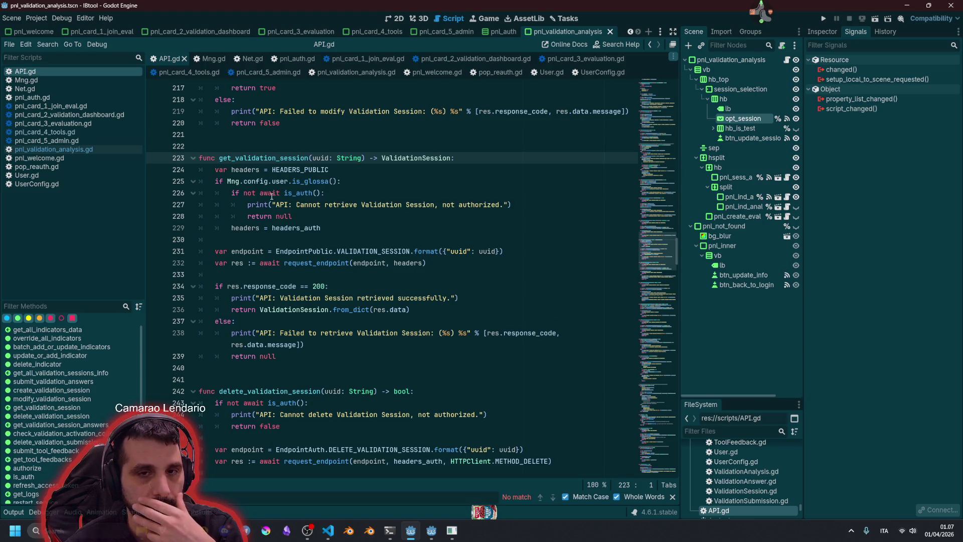
double_click(289, 193)
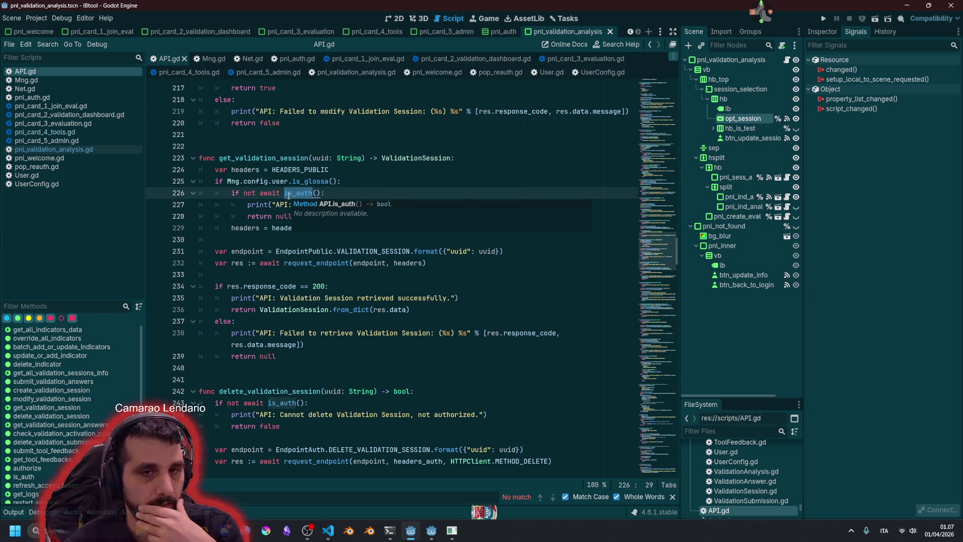
left_click(279, 182)
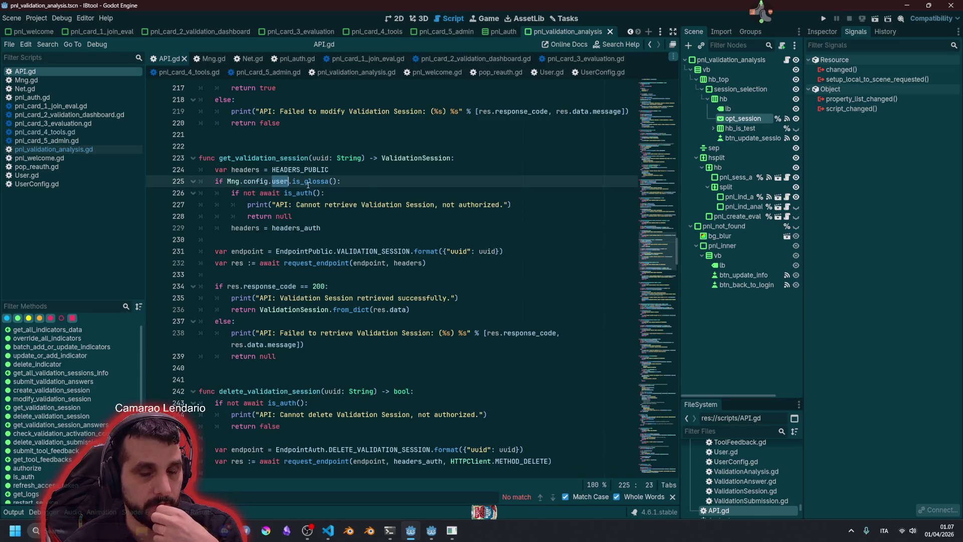
double_click(308, 182)
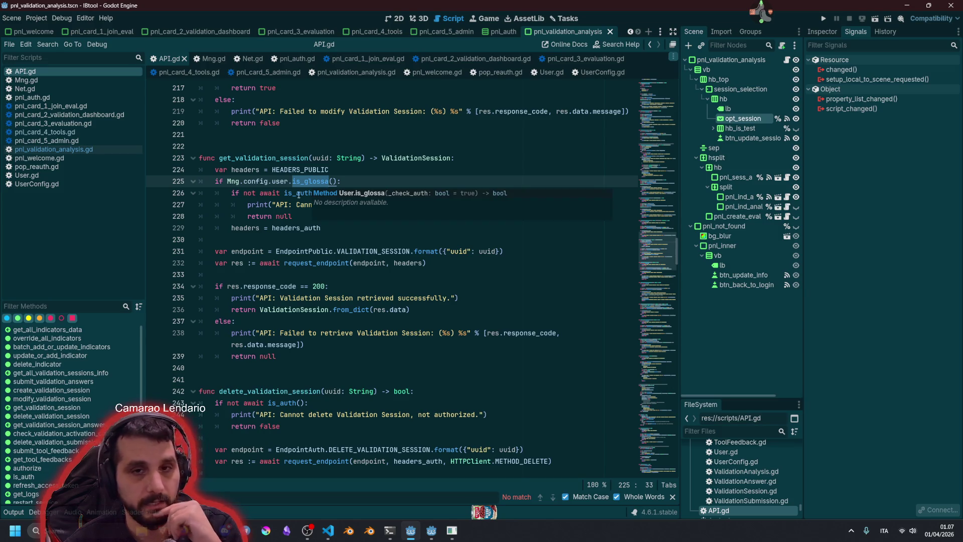
left_click(272, 205)
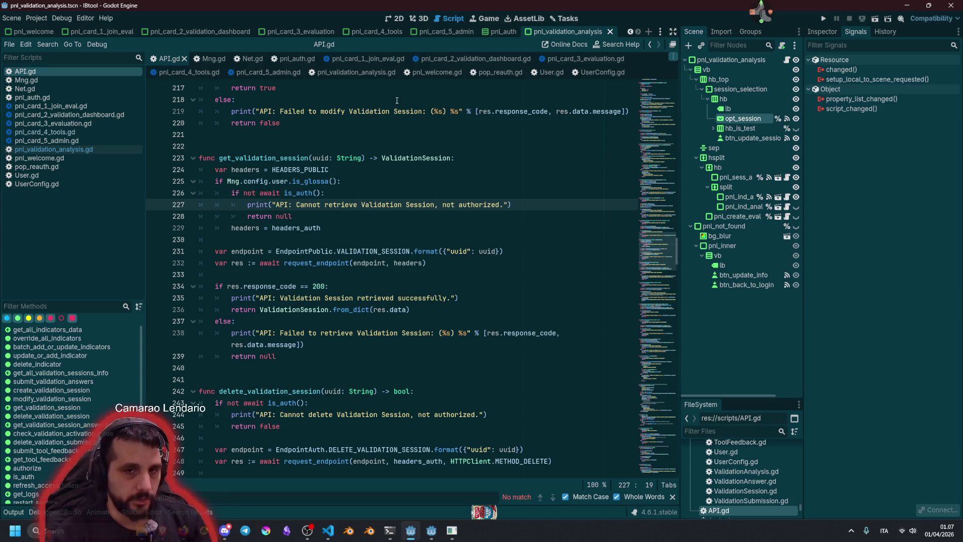
left_click(280, 181)
- Read the is_glossa signature, select get_validation_session, and show the last run's Output log
double_click(321, 180)
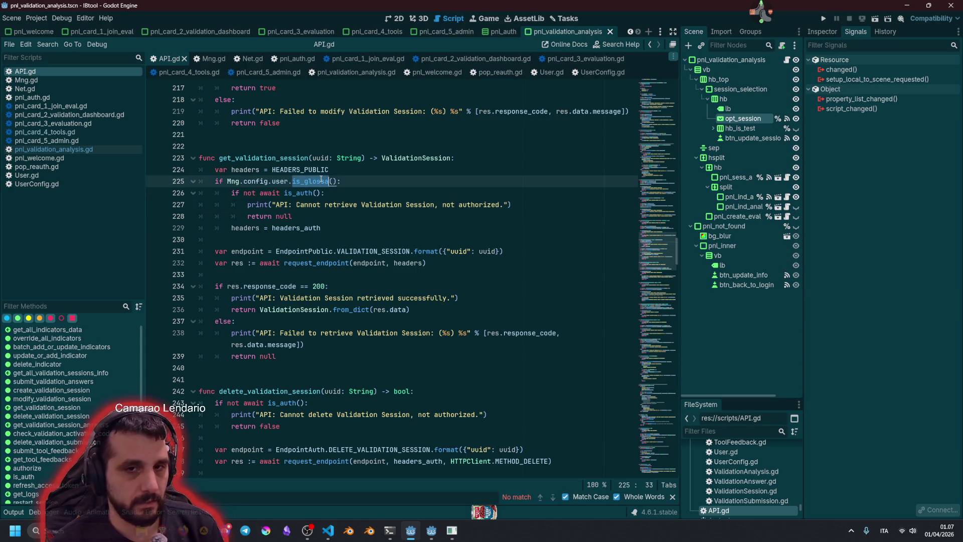
mouse_move(321, 181)
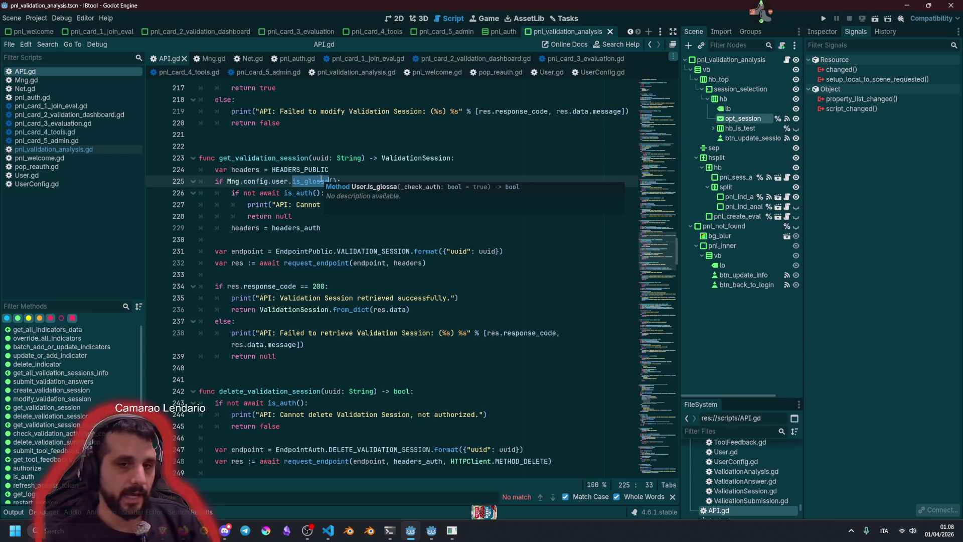
left_click(271, 158)
double_click(271, 158)
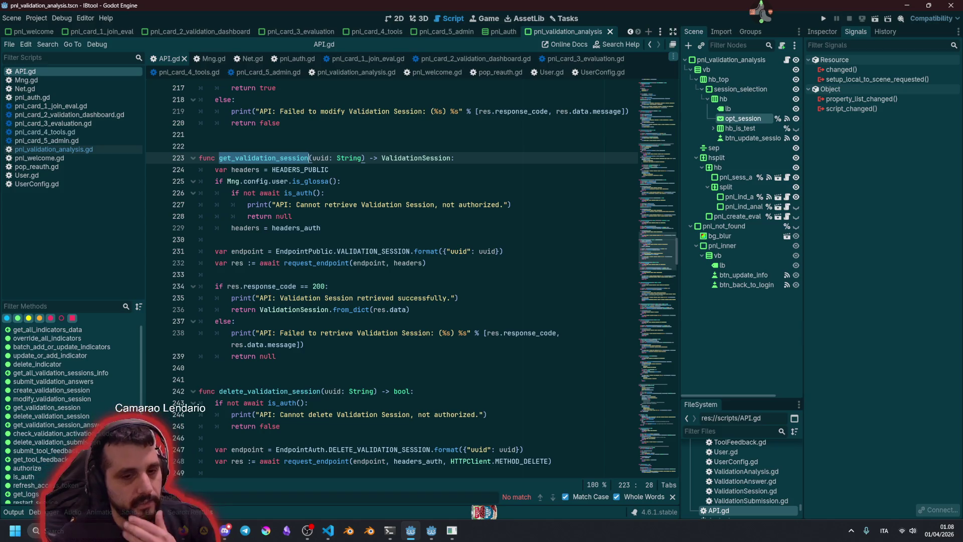
left_click(14, 512)
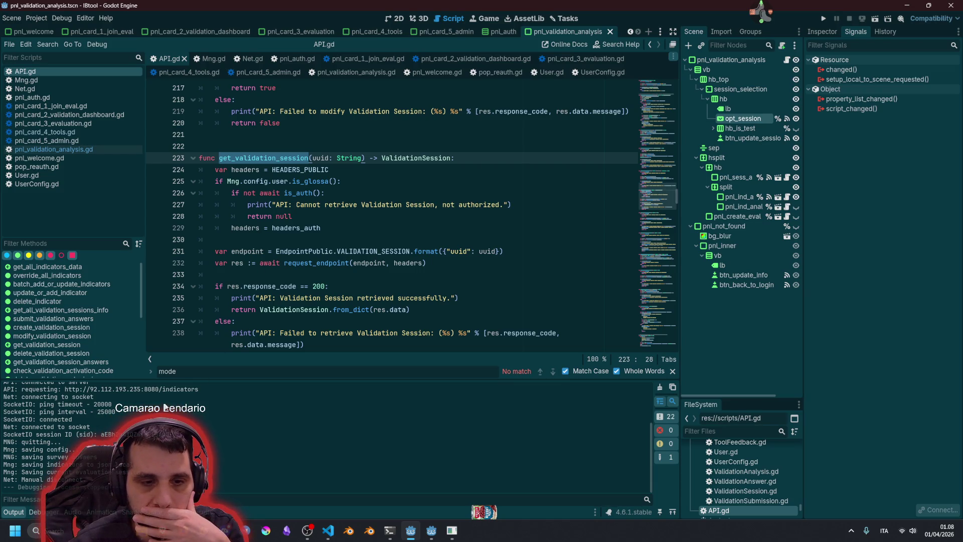
- Jump to is_auth's empty auth token check, then run IBTool in debug with F5
double_click(274, 193)
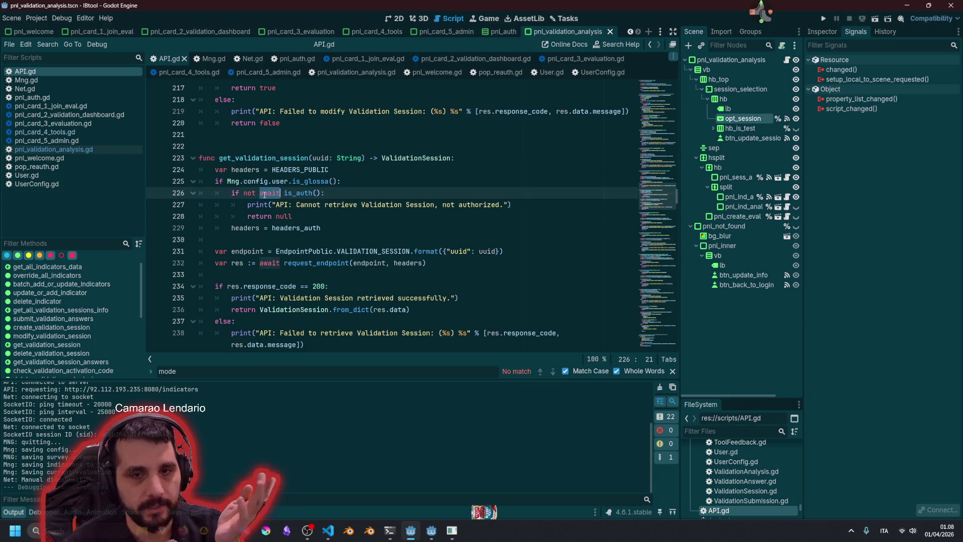
left_click(299, 193, "ctrl")
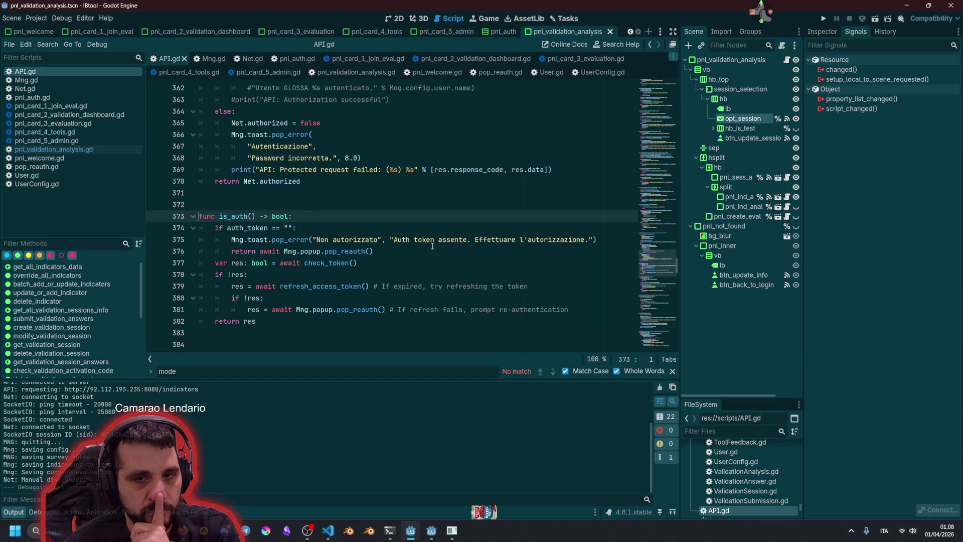
left_click(315, 232)
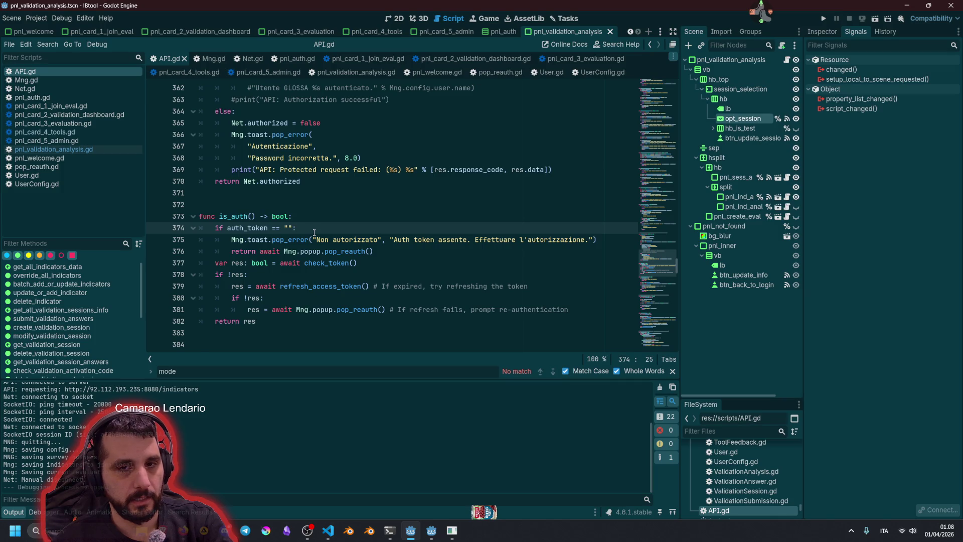
key("F5")
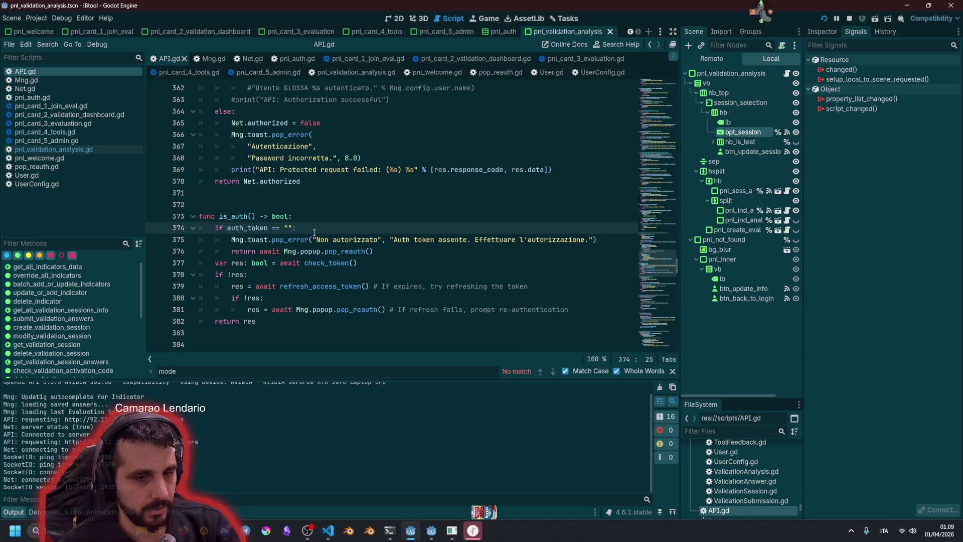
left_click(472, 507)
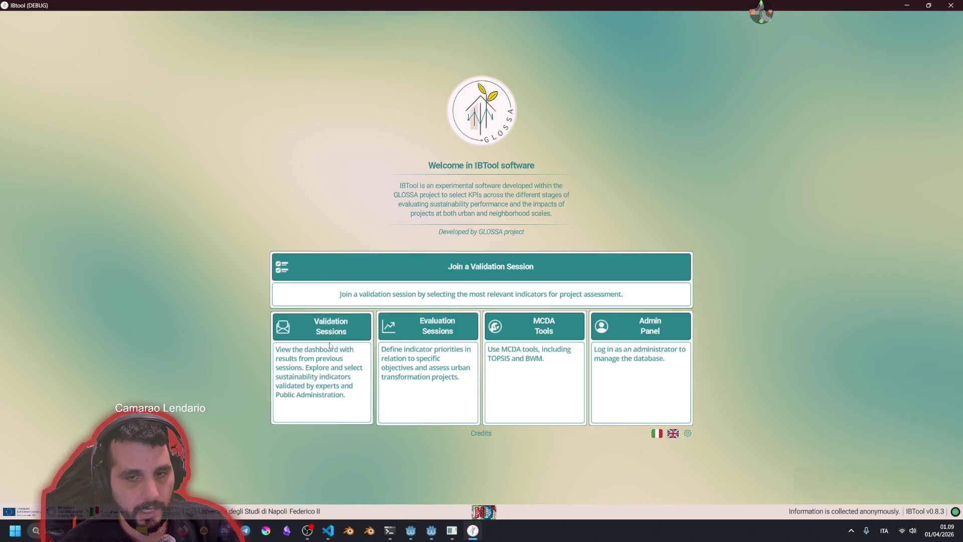
- Open the Validation Sessions dashboard, re-authorize with the EEA_Pozzuoli_2026_gruppoD session, and dismiss the Non autorizzato toast
left_click(364, 331)
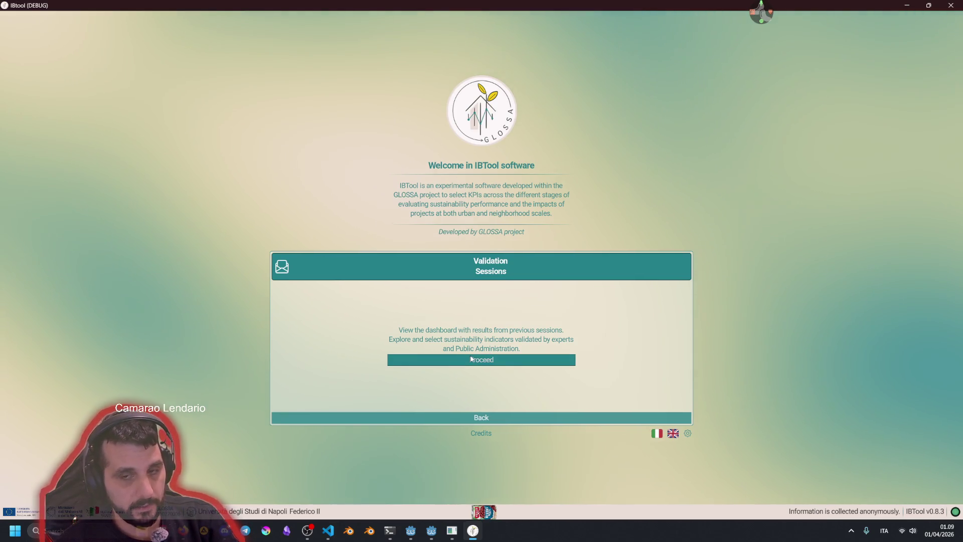
left_click(471, 359)
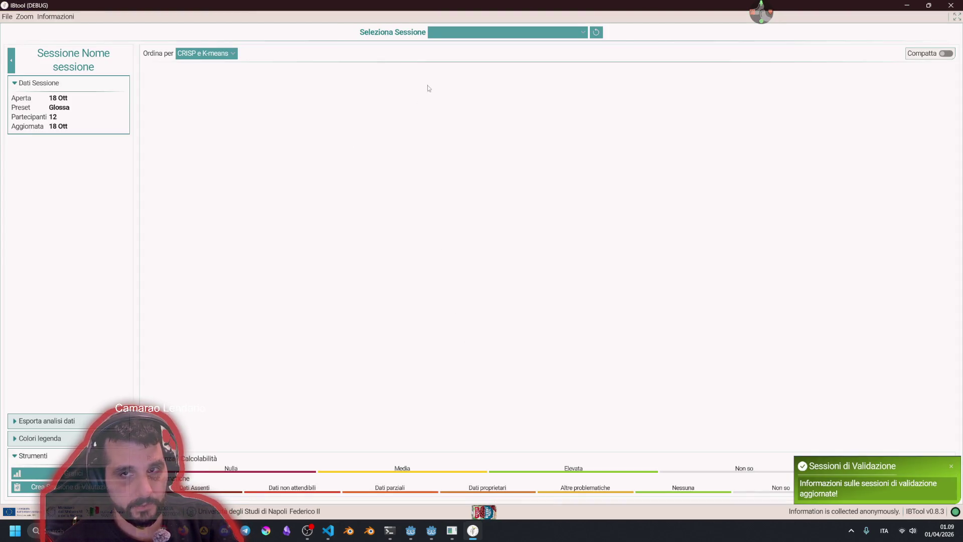
left_click(453, 33)
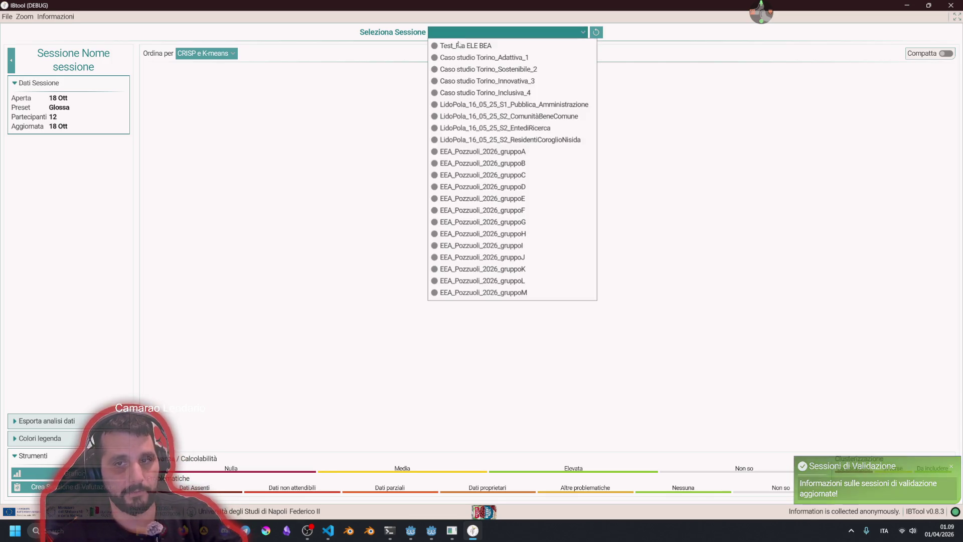
left_click(476, 185)
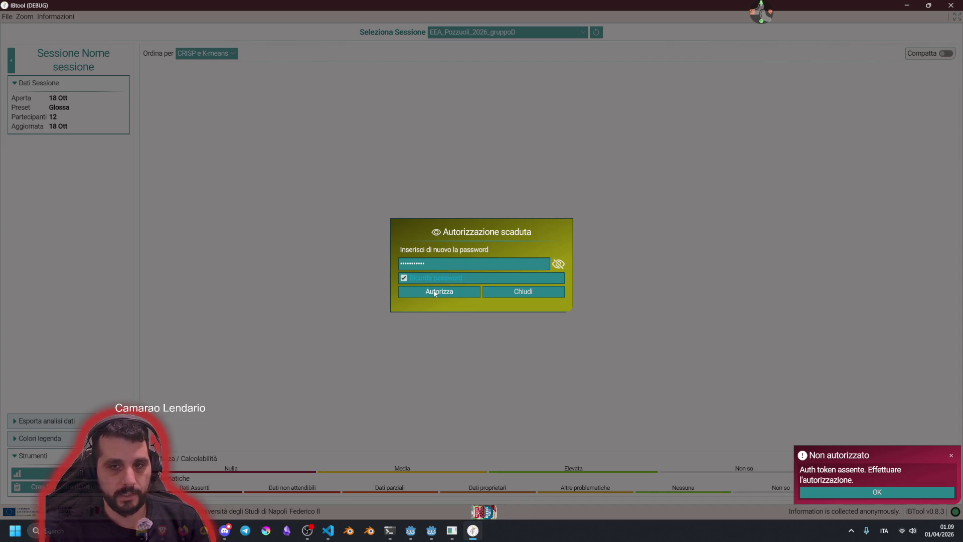
left_click(435, 293)
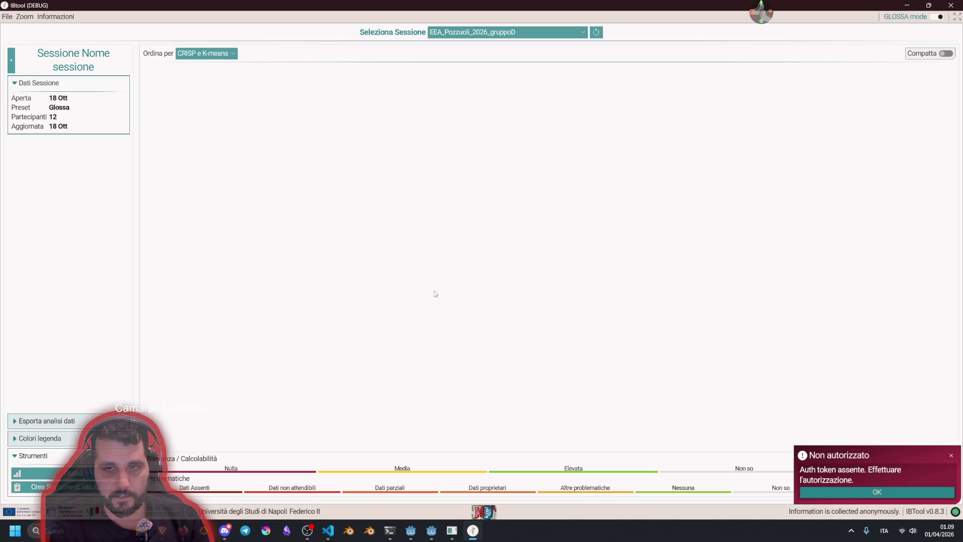
left_click(822, 492)
- Load the LidoPola_16_05_25_S2_ResidentiCoroglioNisida session, then return to the Godot editor
left_click(479, 36)
left_click(491, 143)
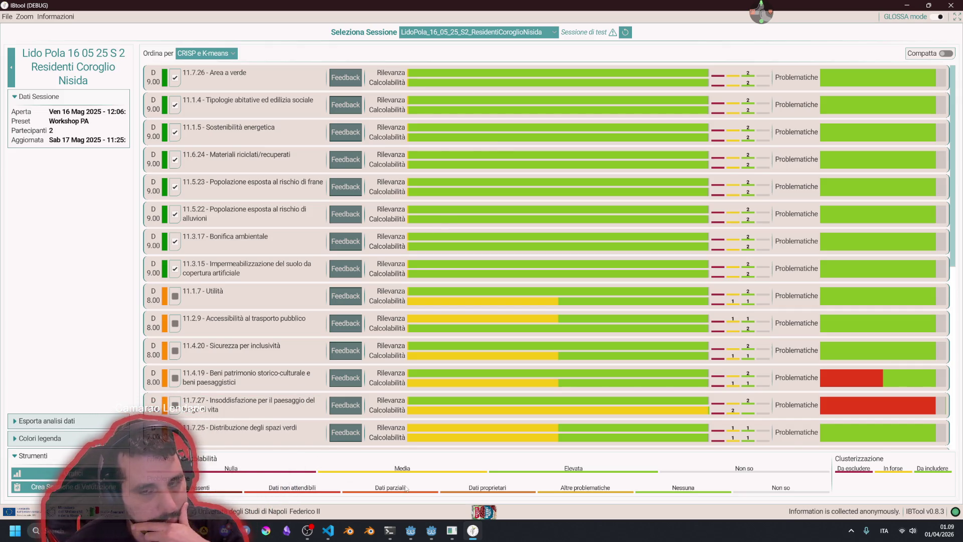
mouse_move(472, 531)
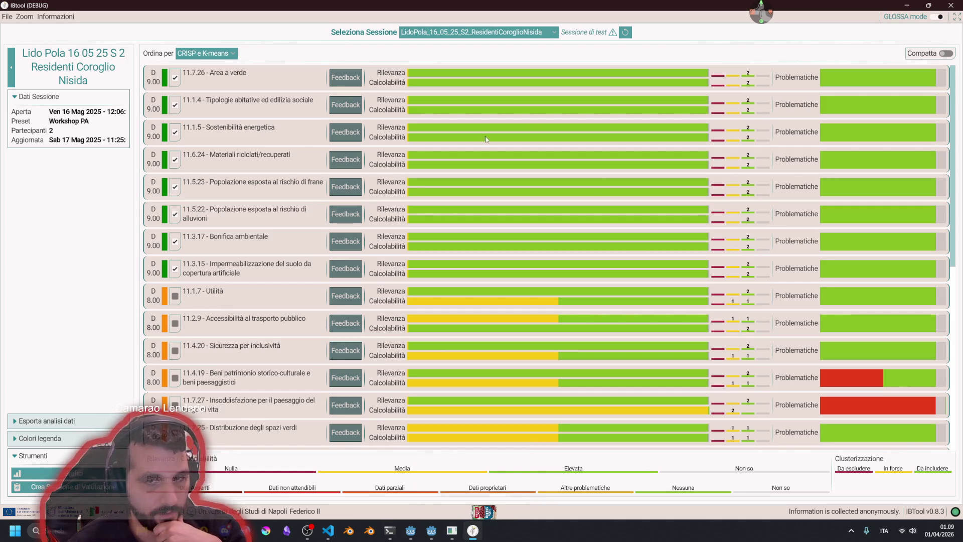
left_click(423, 516)
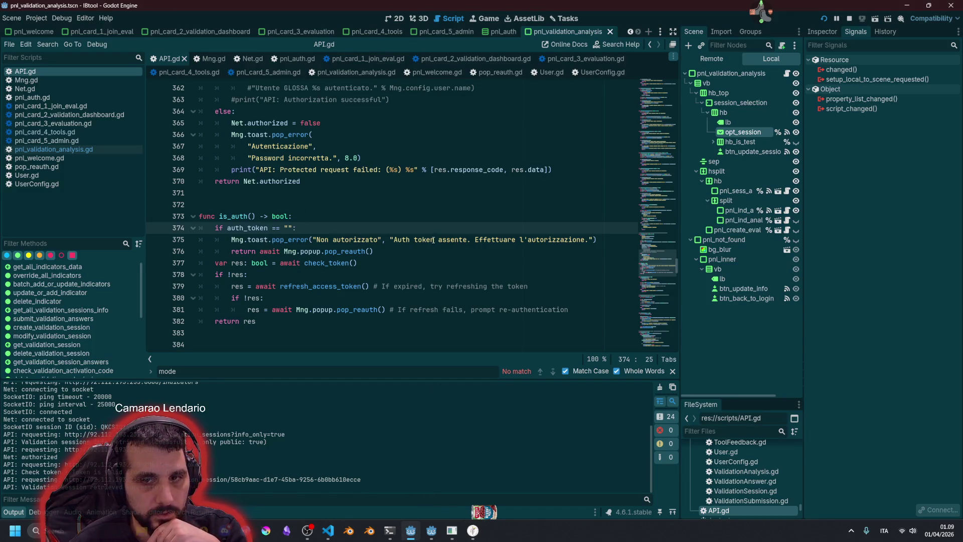
left_click(524, 241)
double_click(297, 240)
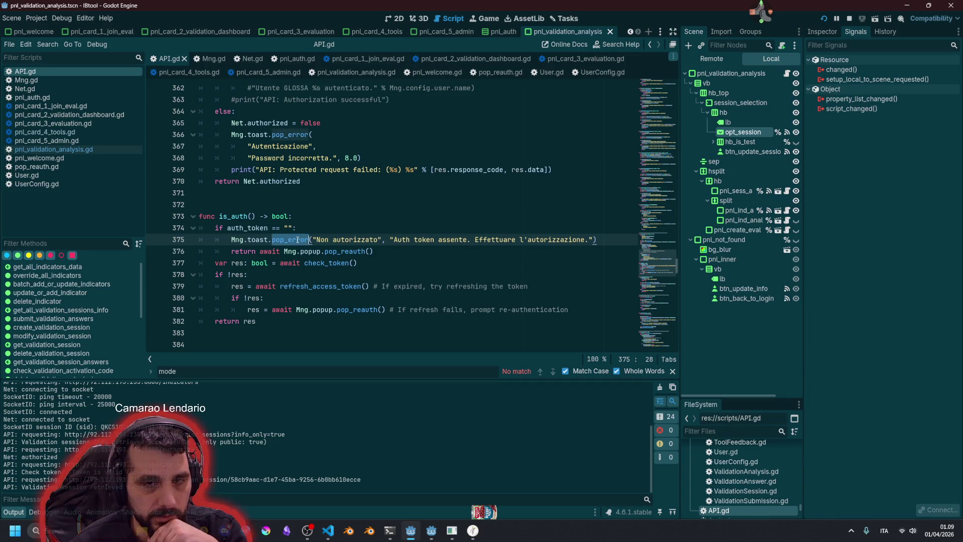
left_click(276, 239)
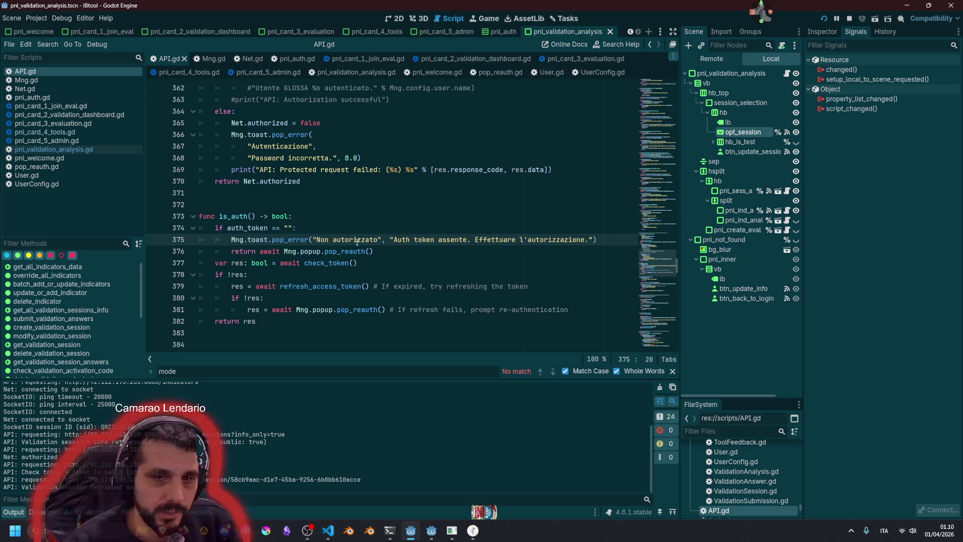
left_click(343, 251)
double_click(343, 251)
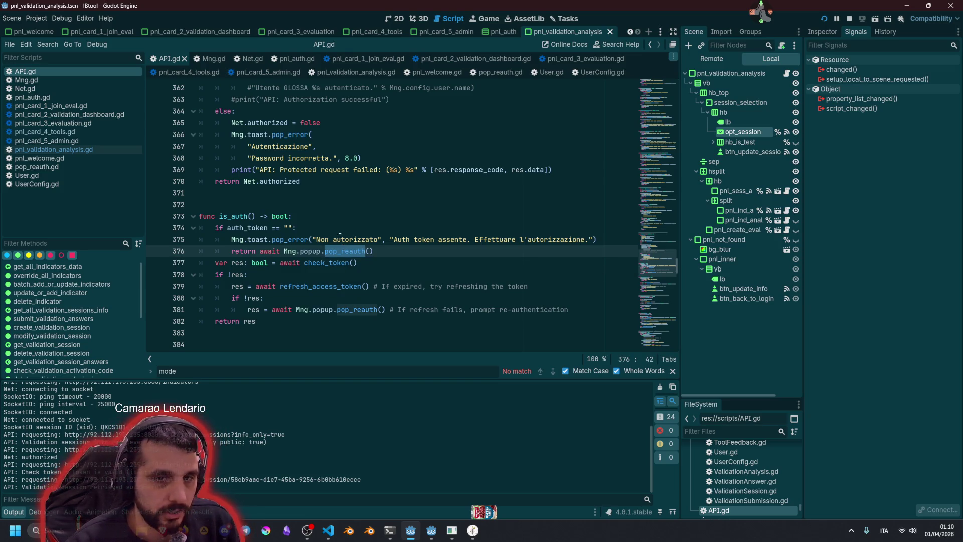
mouse_move(347, 250)
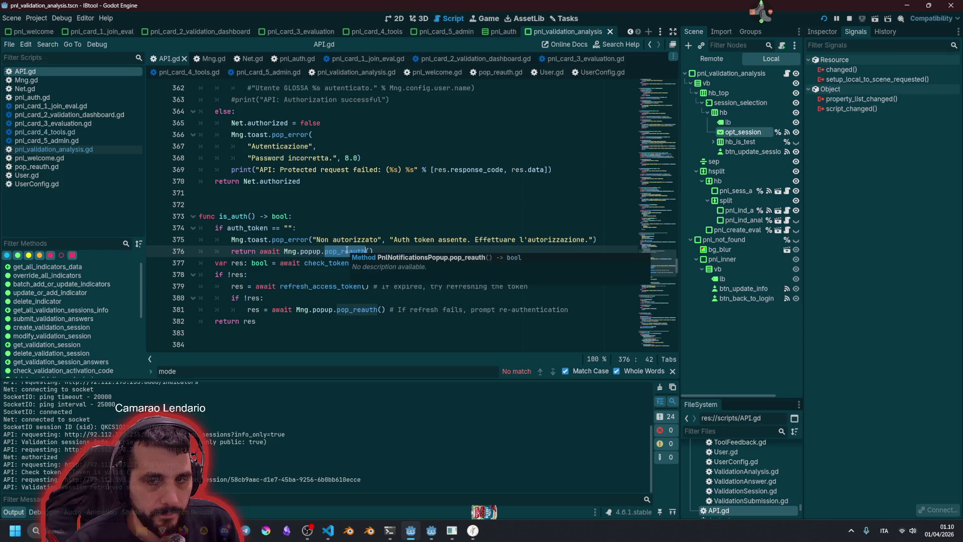
- Select and review the token check and re-authentication code on lines 378–381
left_click(529, 309)
double_click(529, 308)
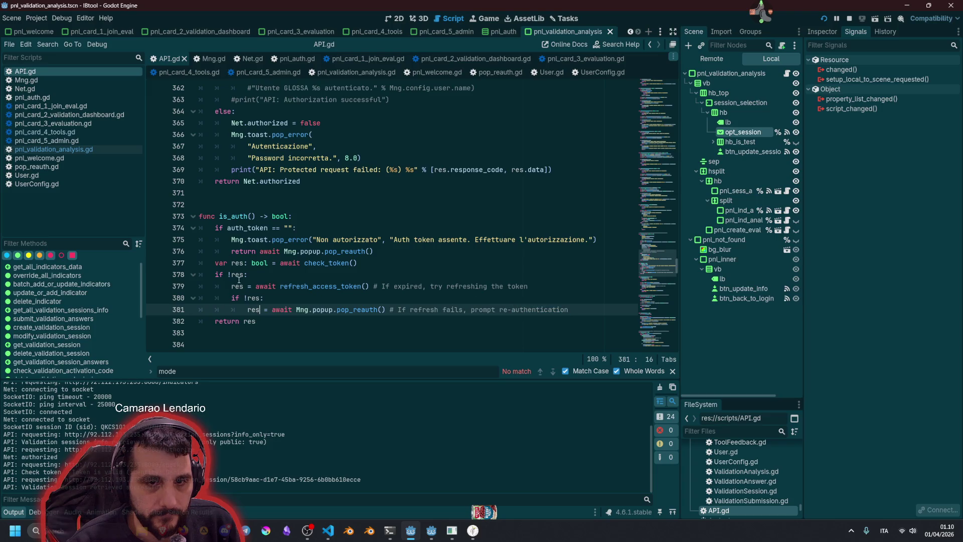
left_click_drag(235, 274, 545, 287)
left_click(393, 295)
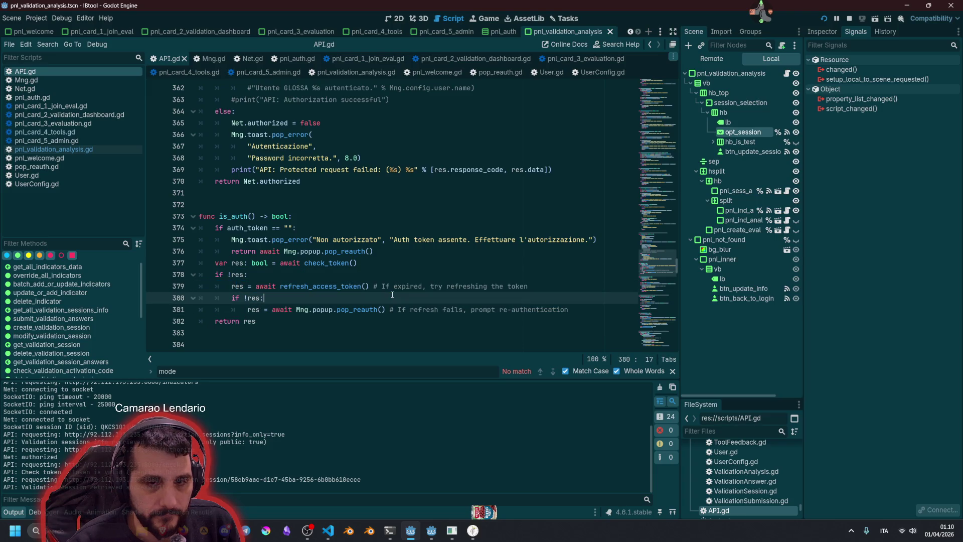
mouse_move(300, 286)
left_mouse_down()
mouse_move(376, 310)
mouse_move(575, 311)
left_mouse_up()
left_click(349, 286)
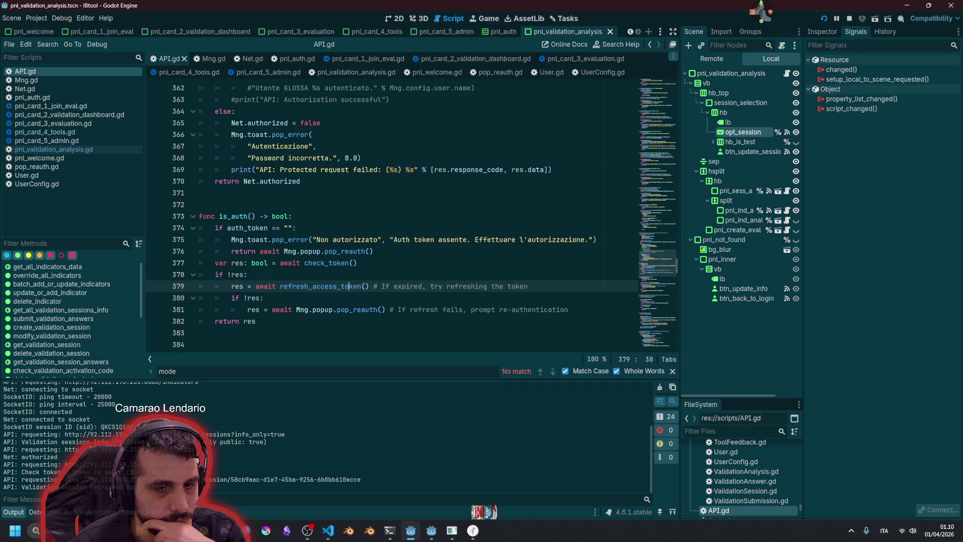
- Select the authorization and validation-session lines in the Output log, close the search bar, and bring IBTool forward
double_click(47, 459)
left_click_drag(47, 464, 60, 472)
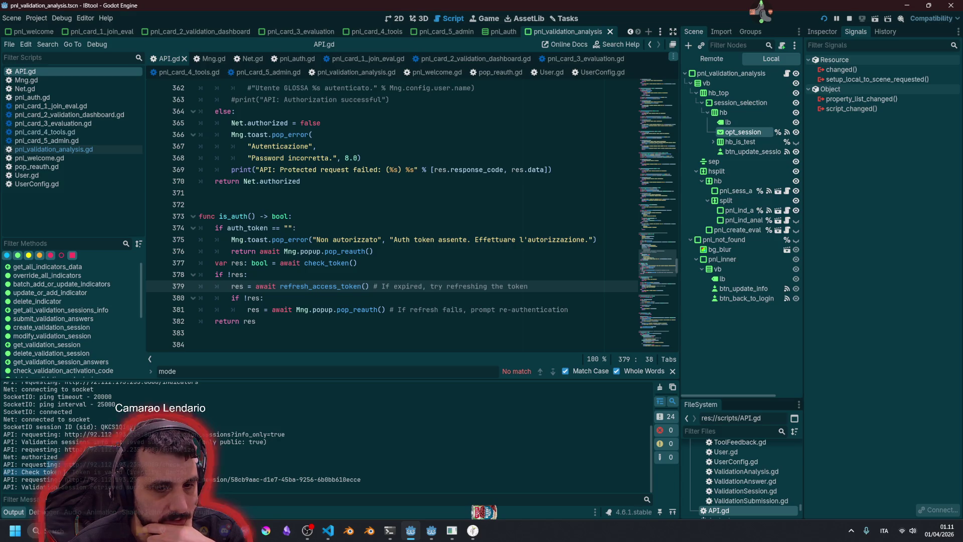
left_click_drag(4, 479, 50, 486)
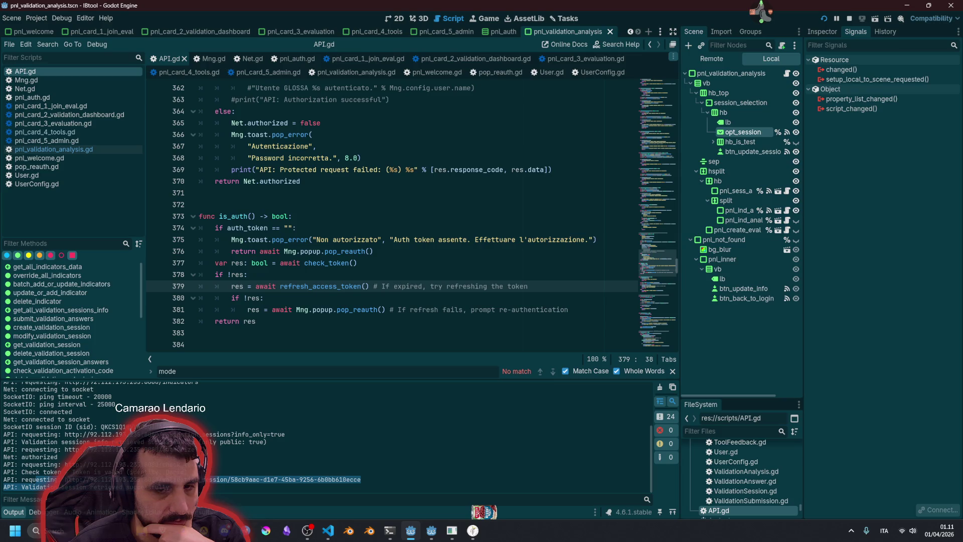
left_click_drag(288, 484, 306, 479)
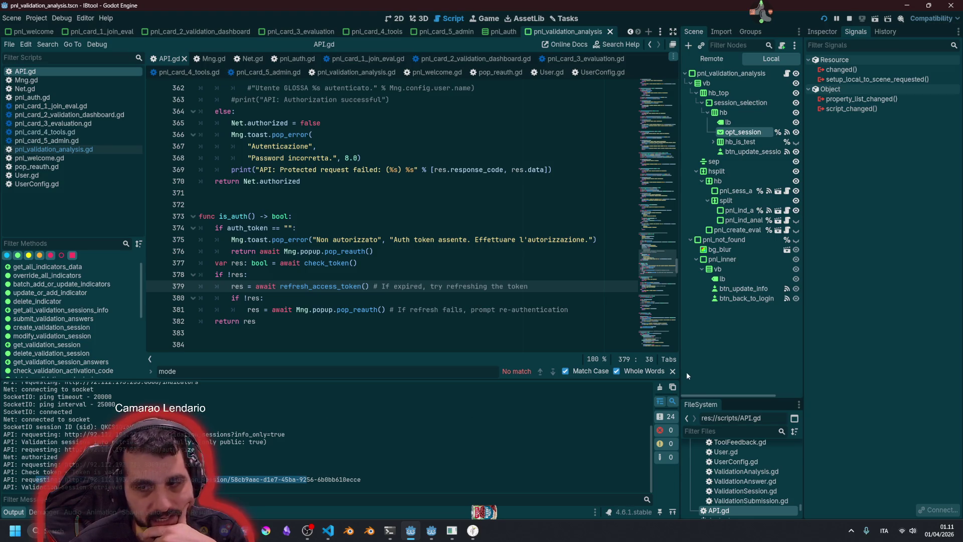
left_click(672, 371)
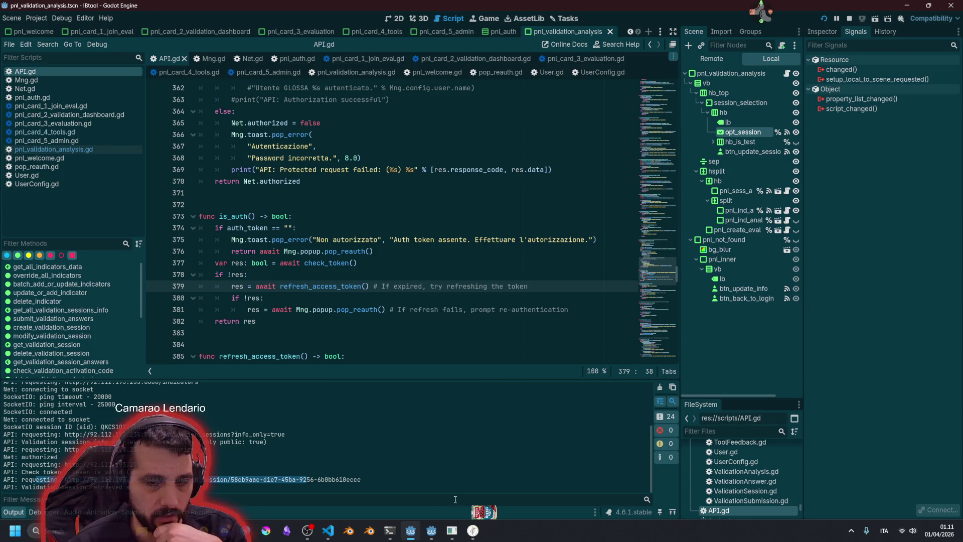
left_click(472, 530)
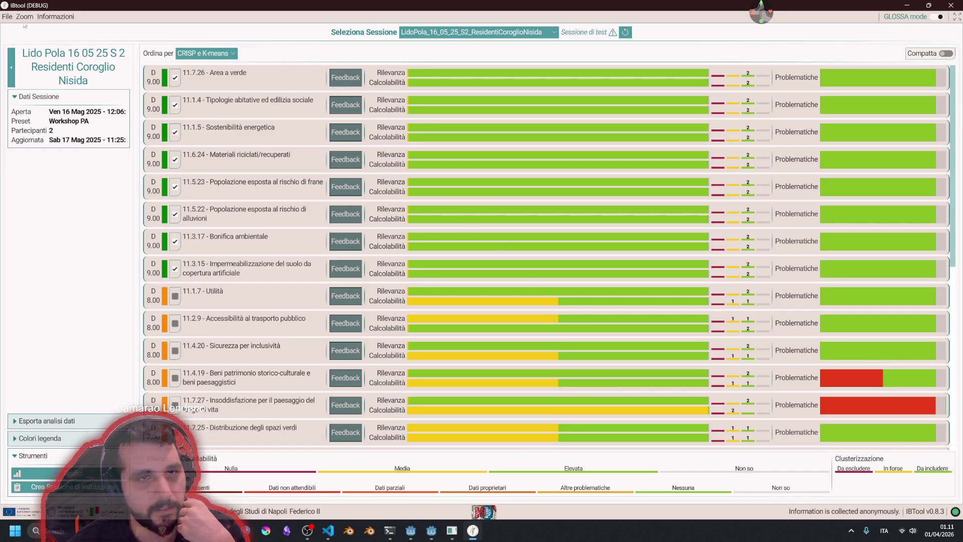
- Leave the dashboard for the welcome screen and open the administrator login panel
left_click(7, 16)
left_click(13, 29)
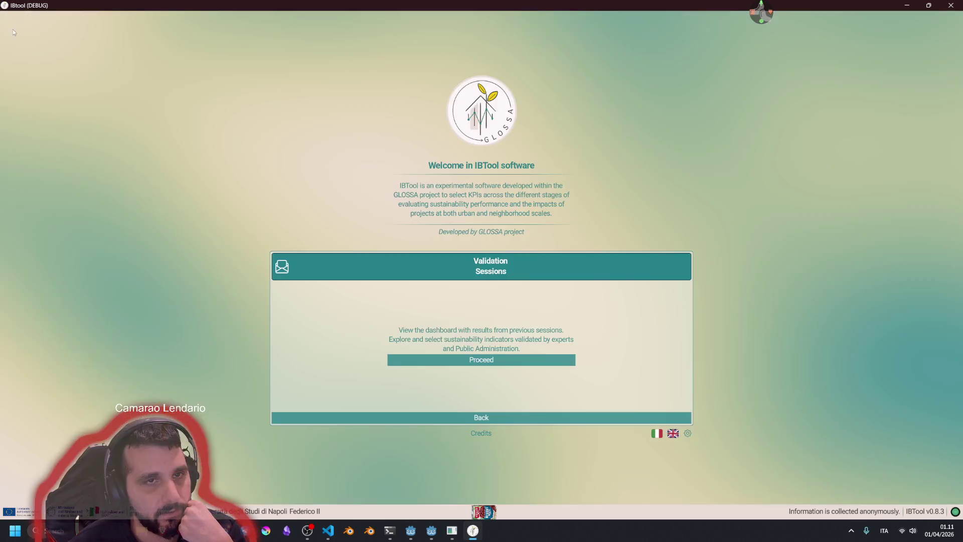
left_click(454, 417)
left_click(630, 377)
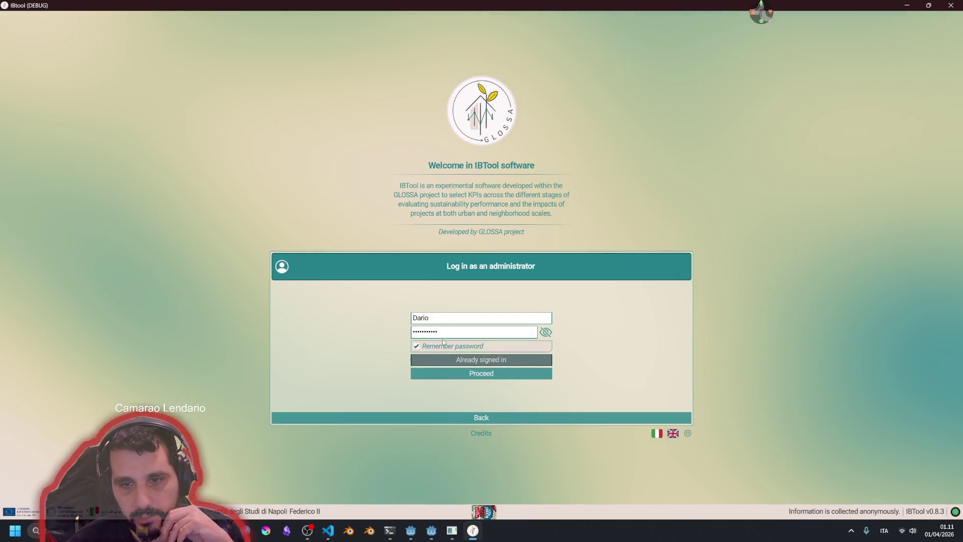
- Try the join session panel as Professor, proceed and leave, then reopen the administrator login form
left_click(455, 416)
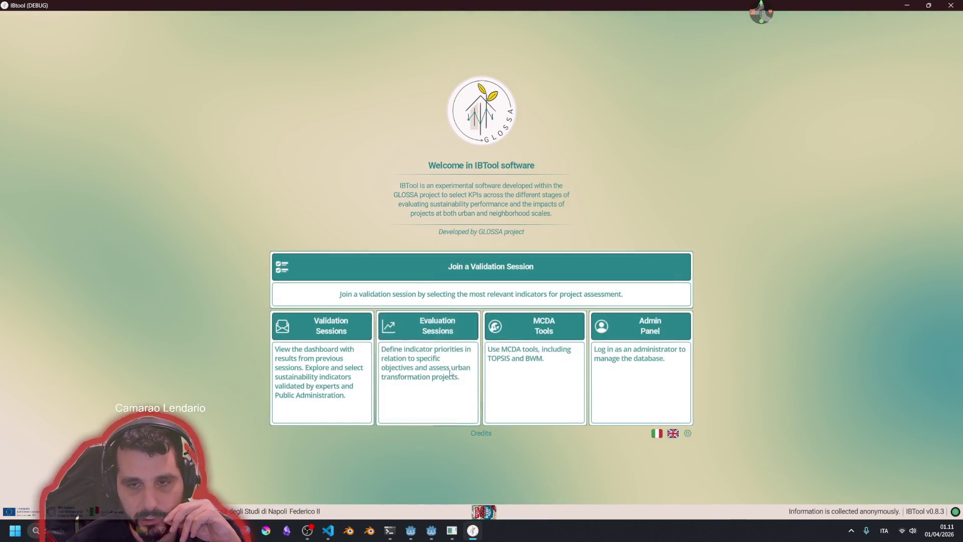
left_click(352, 283)
left_click(435, 322)
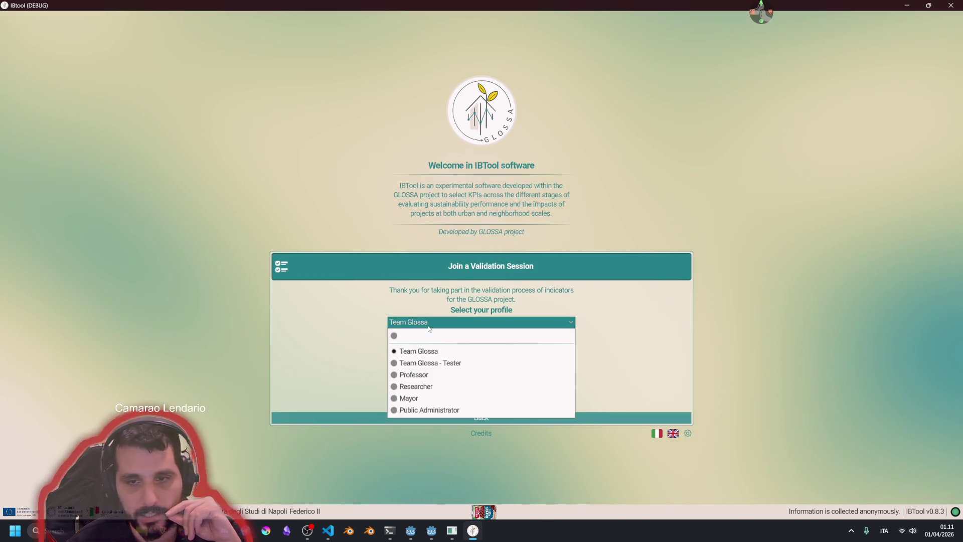
left_click(427, 373)
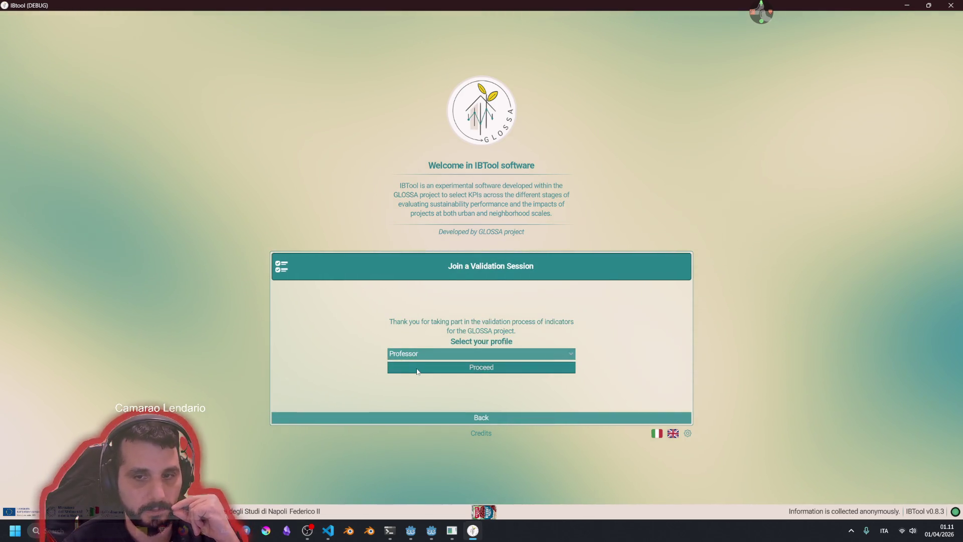
left_click(416, 371)
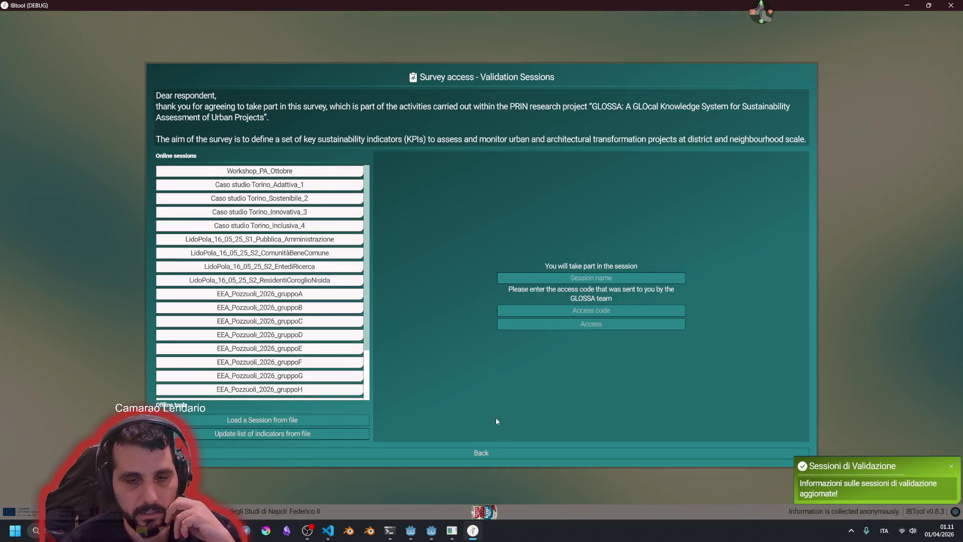
left_click(480, 453)
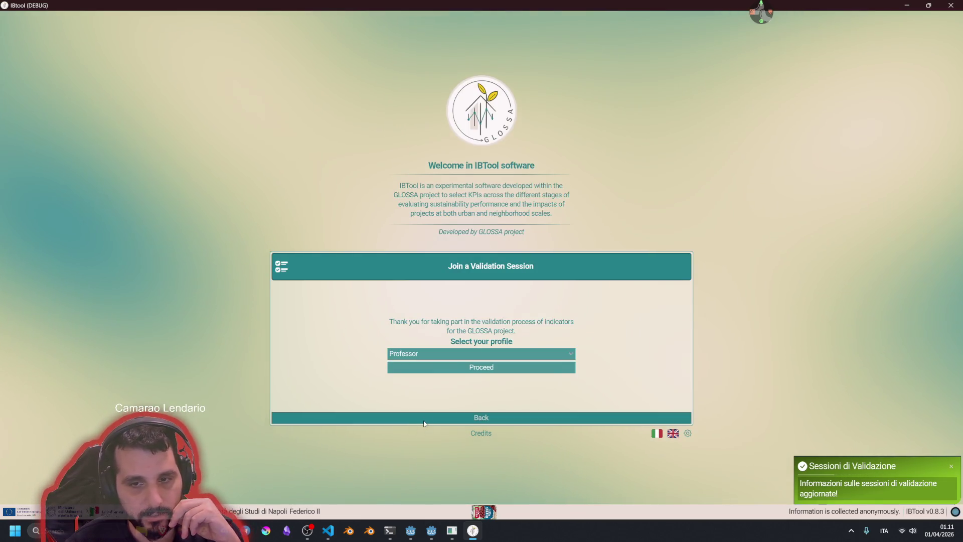
left_click(425, 422)
left_click(616, 374)
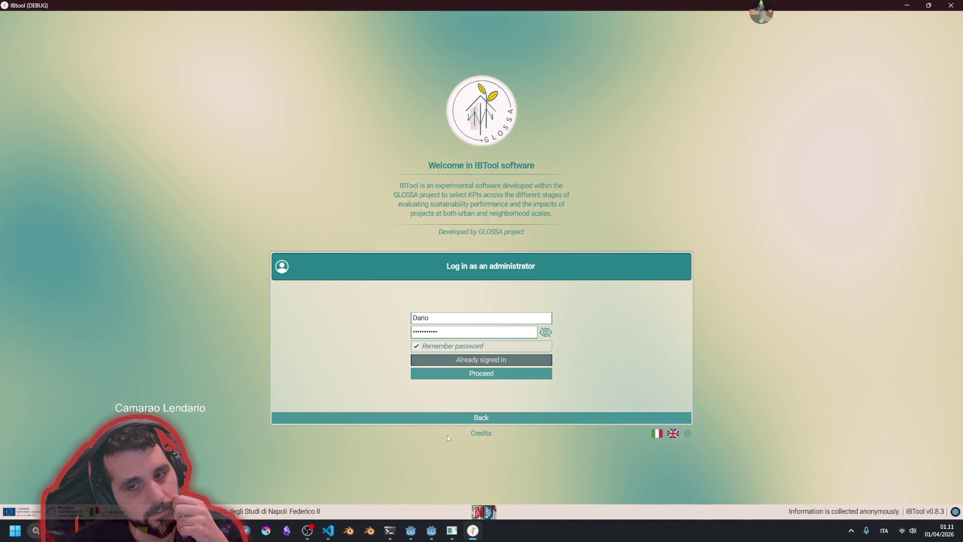
- Open and close the administrator login form several times, ending at the main menu cards
left_click(438, 420)
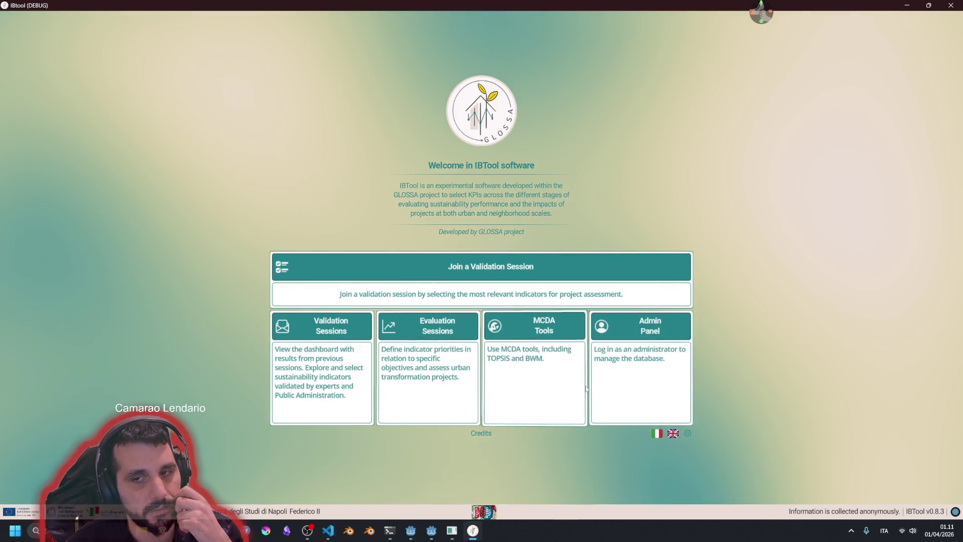
left_click(597, 385)
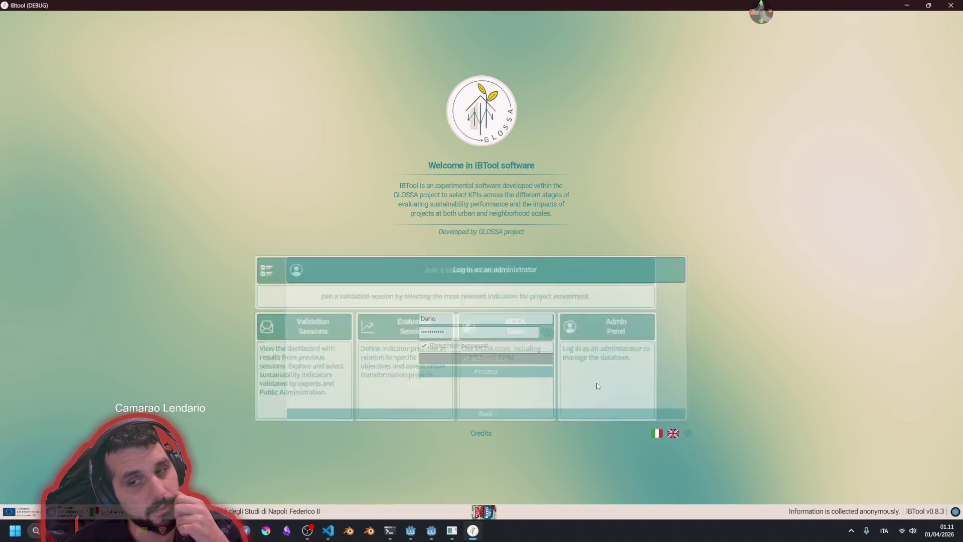
left_click(411, 417)
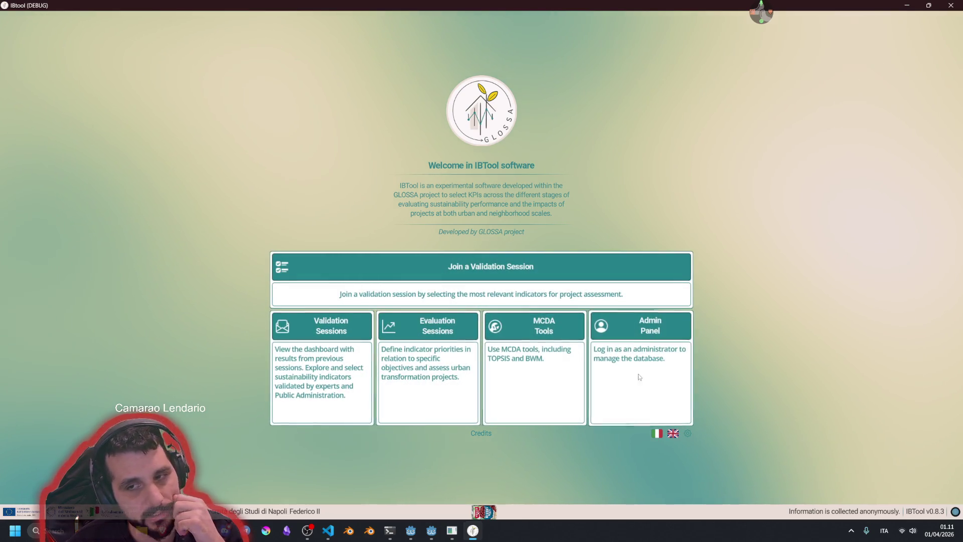
left_click(637, 381)
left_click(434, 416)
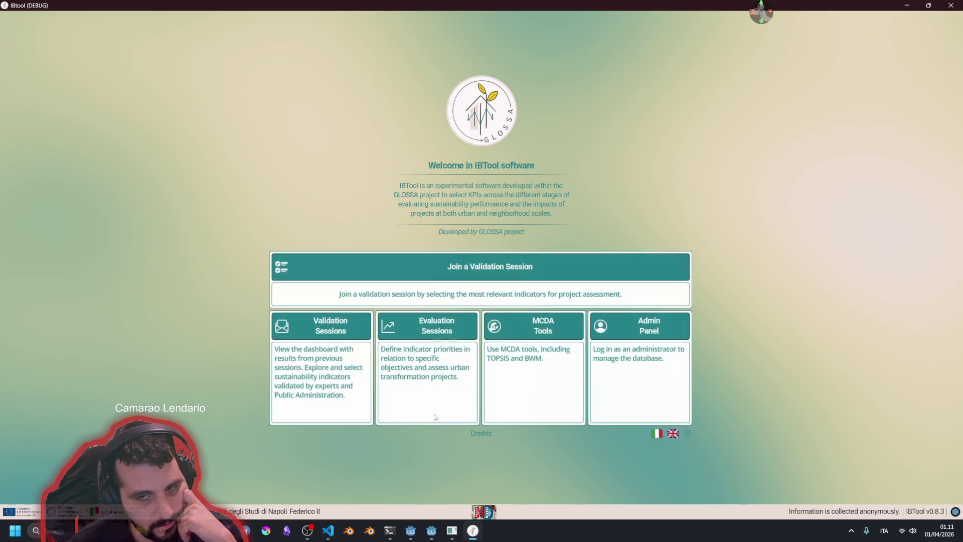
left_click(634, 383)
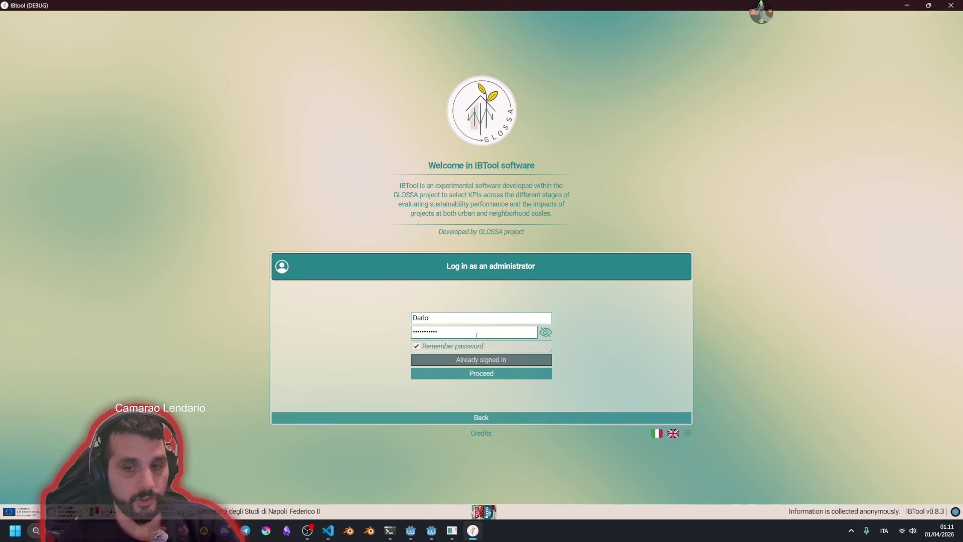
left_click(457, 417)
- Open the Validation Sessions dashboard, then close the IBTool debug window
left_click(337, 368)
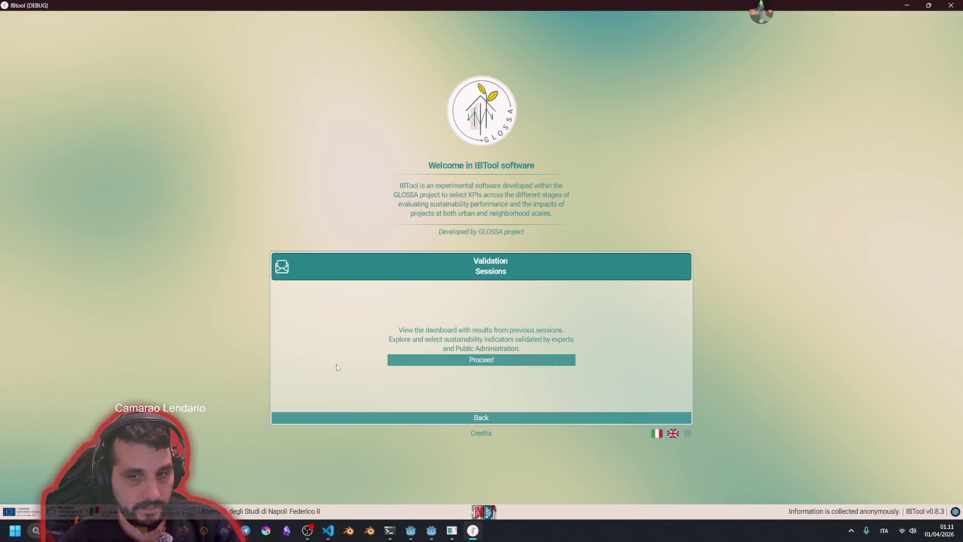
left_click(423, 359)
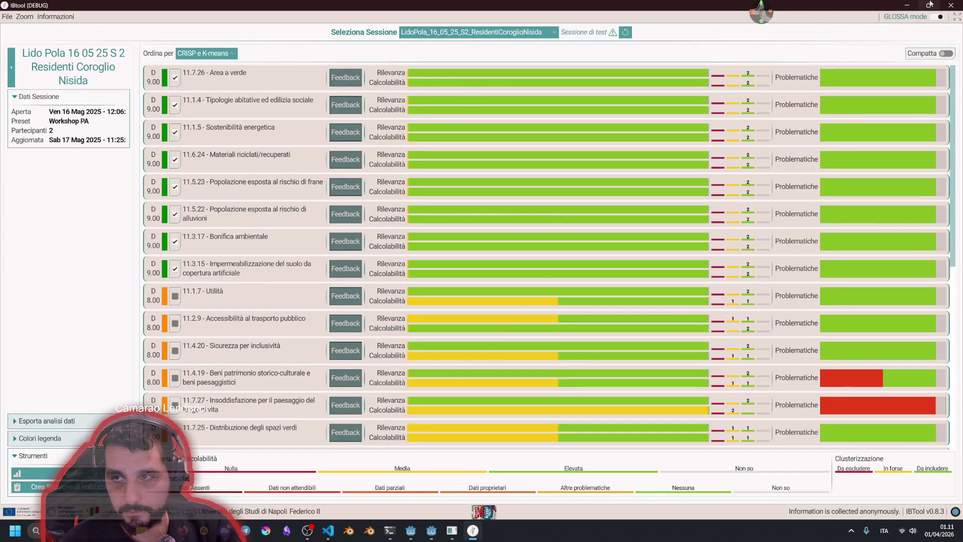
left_click(950, 6)
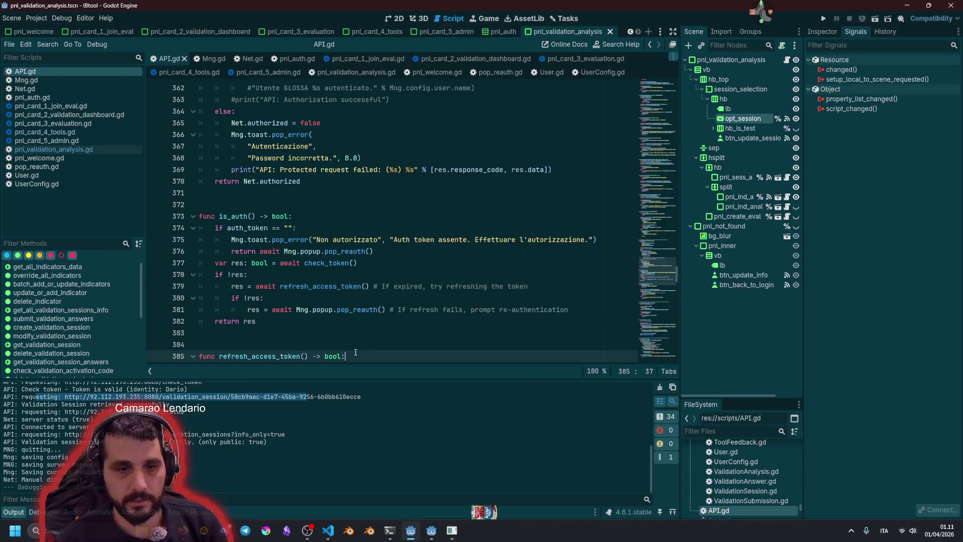
- Rerun in debug and load EEA_Pozzuoli_2026_gruppoD, then LidoPola_16_05_25_S2_ComunitàBeneComune in the dashboard
key("F5")
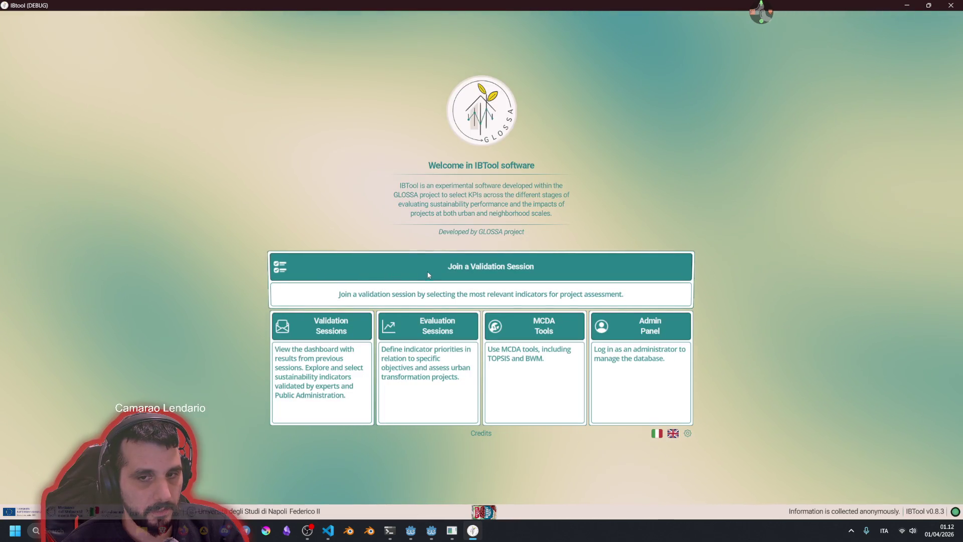
left_click(429, 273)
left_click(438, 359)
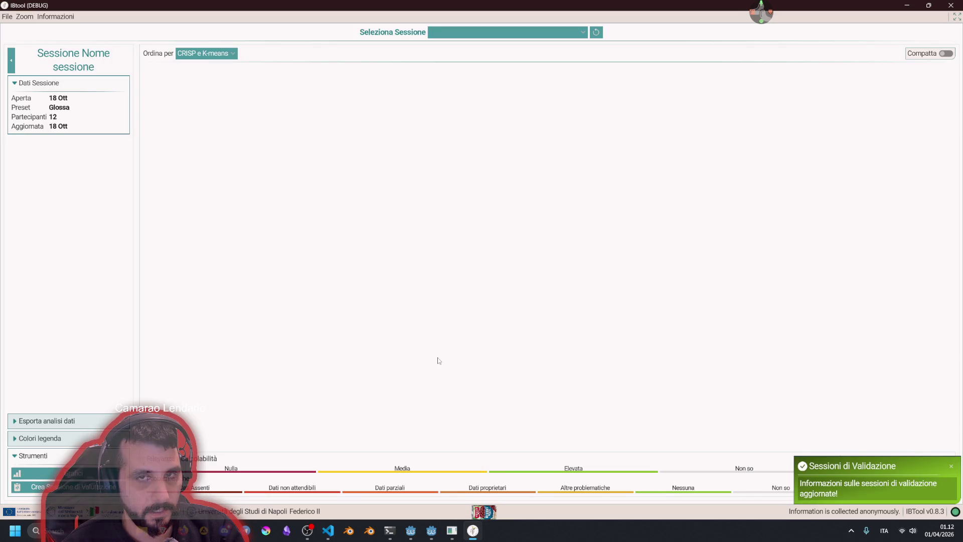
left_click(468, 32)
left_click(461, 187)
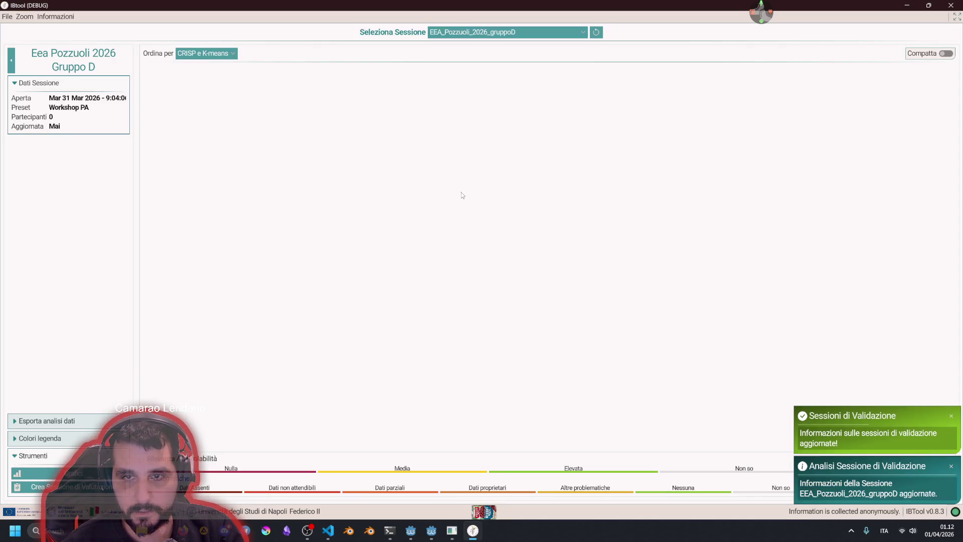
left_click(503, 33)
left_click(464, 118)
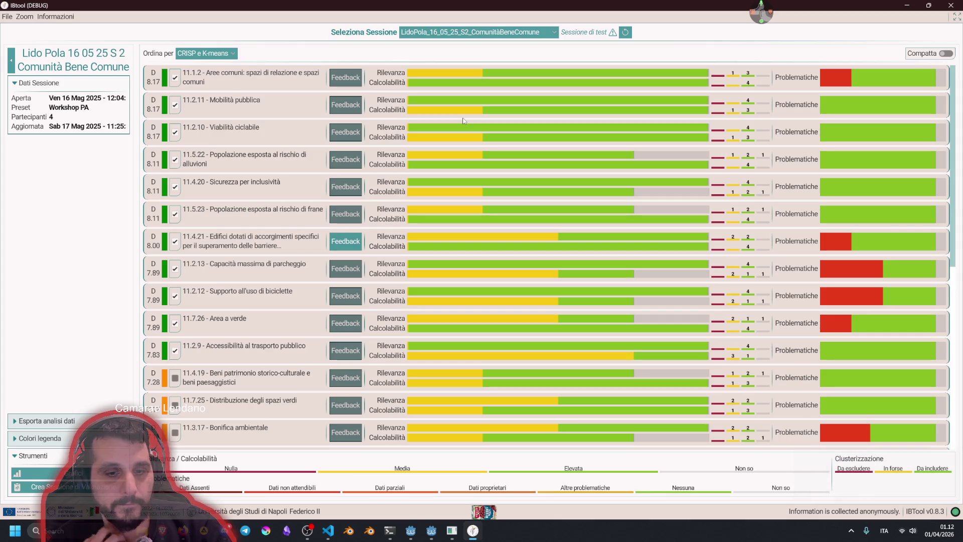
- Leave the dashboard via File > Torna al login and go back to the welcome page
left_click(7, 17)
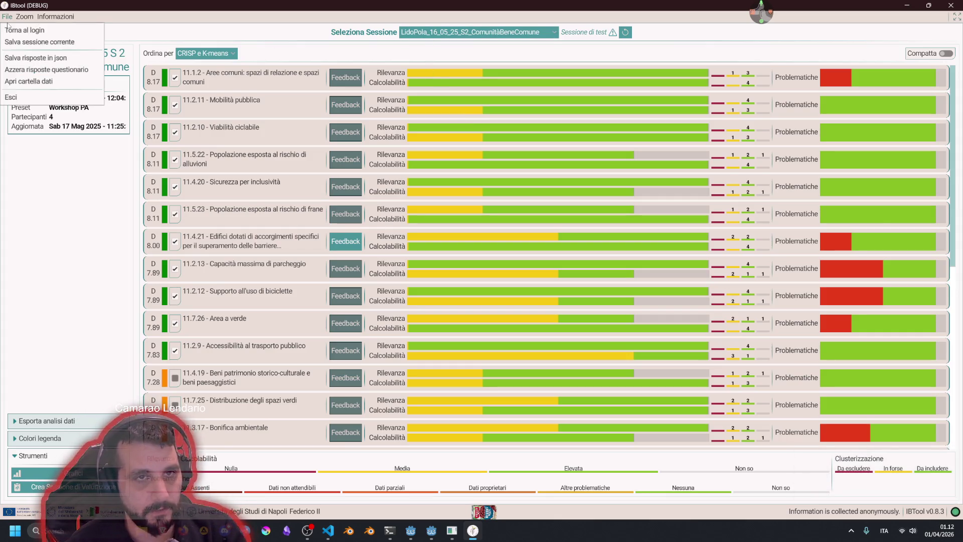
left_click(13, 31)
left_click(549, 415)
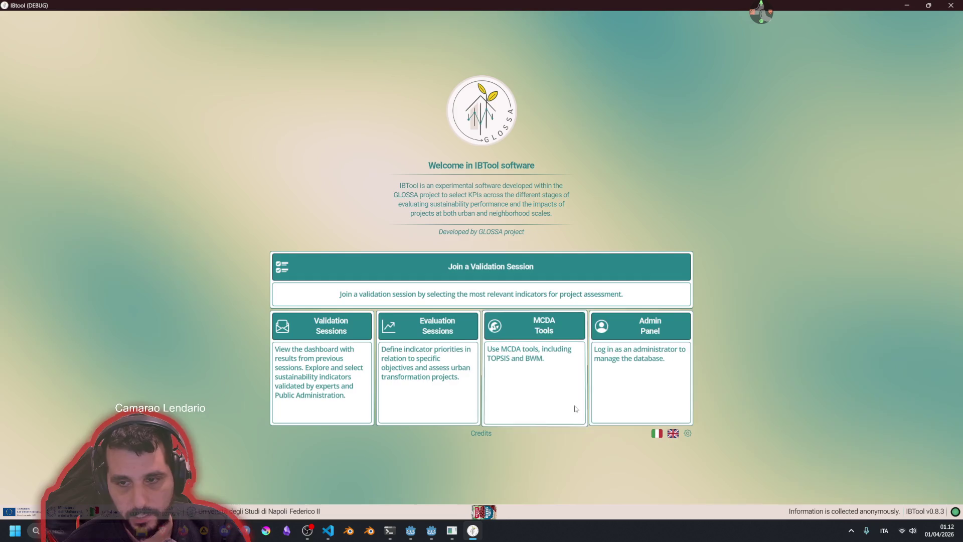
- Sign in from the Admin Panel with 'Remember password' unchecked
left_click(676, 380)
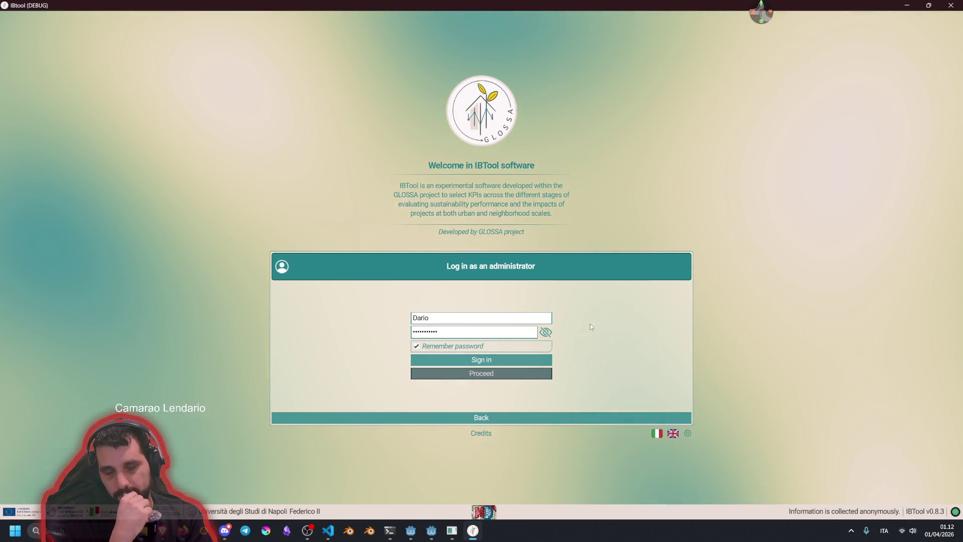
left_click(450, 348)
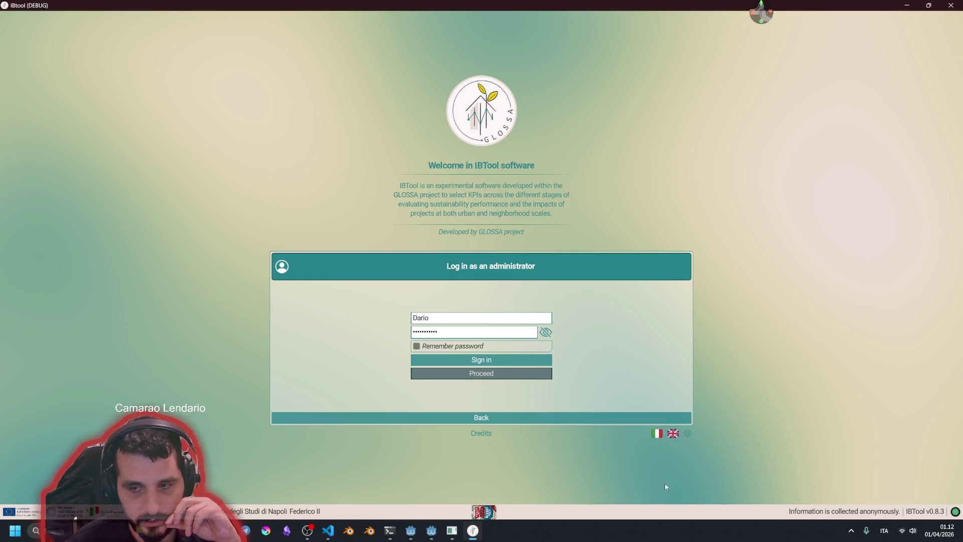
left_click(480, 358)
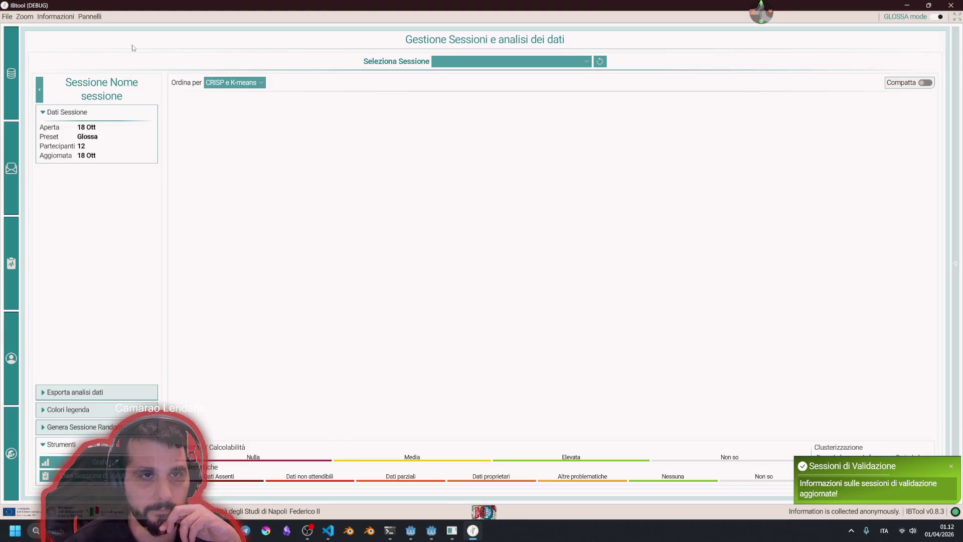
- Log out via File > Torna al login, close IBTool, rerun with F5, and open the Admin Panel login
left_click(7, 17)
left_click(23, 30)
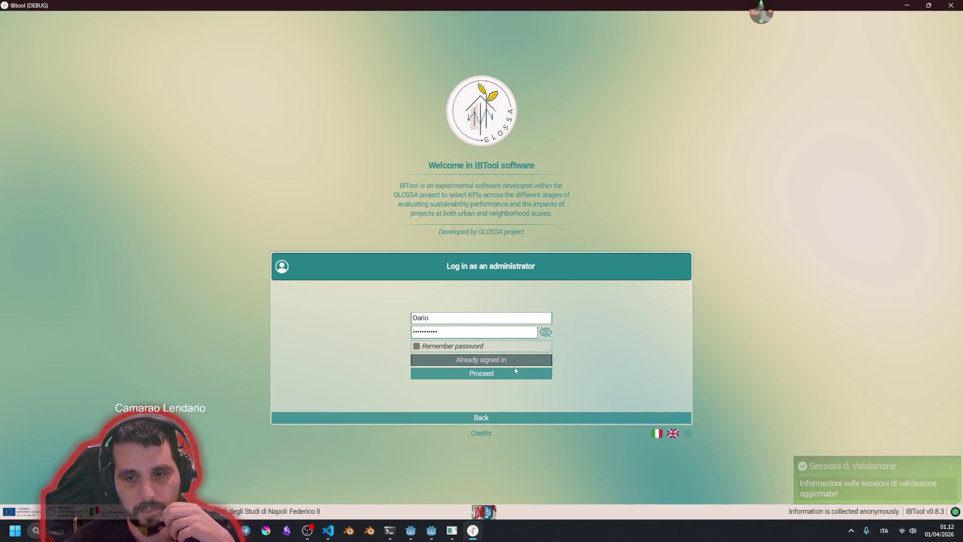
left_click(950, 5)
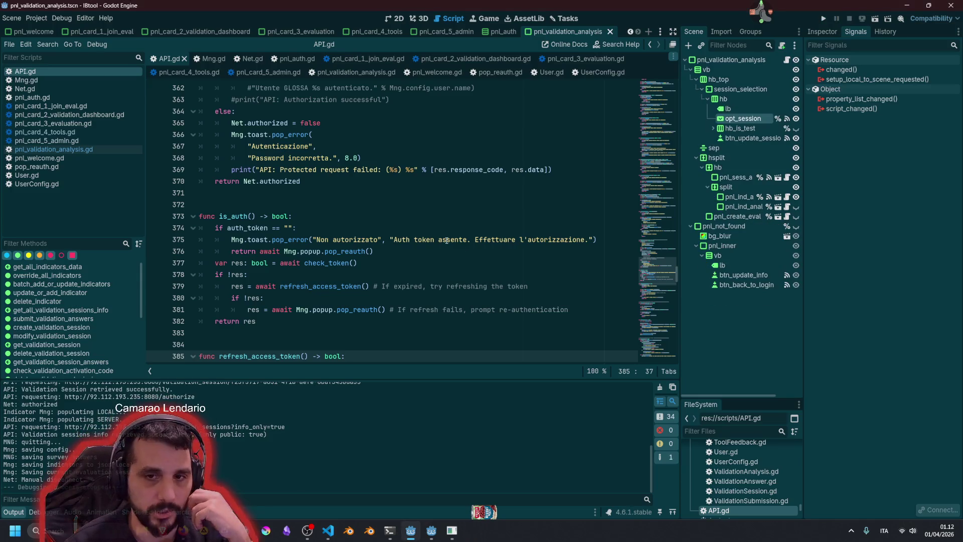
left_click(433, 240)
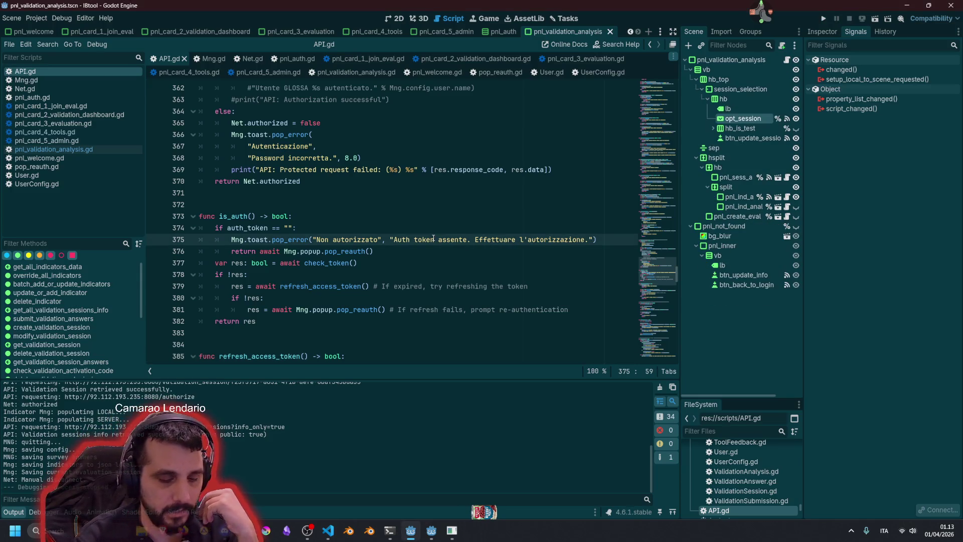
key("F5")
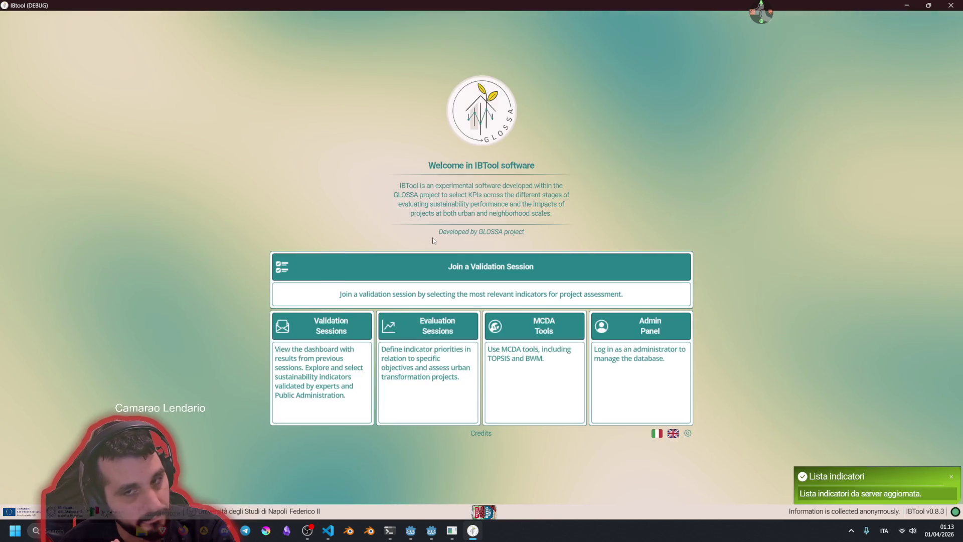
left_click(625, 369)
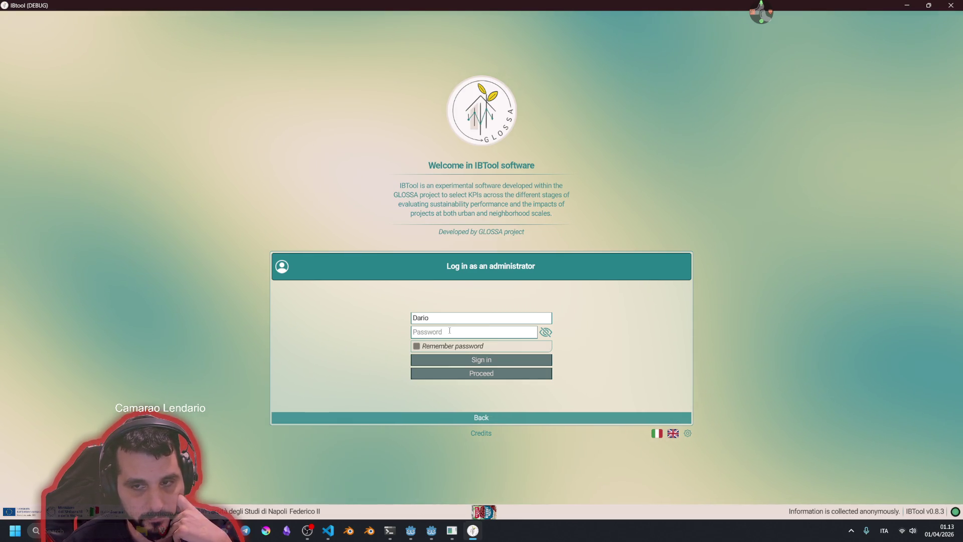
- Enter trial passwords, reveal them with the eye icon, then clear them and re-mask the field
left_click(449, 331)
type("*********")
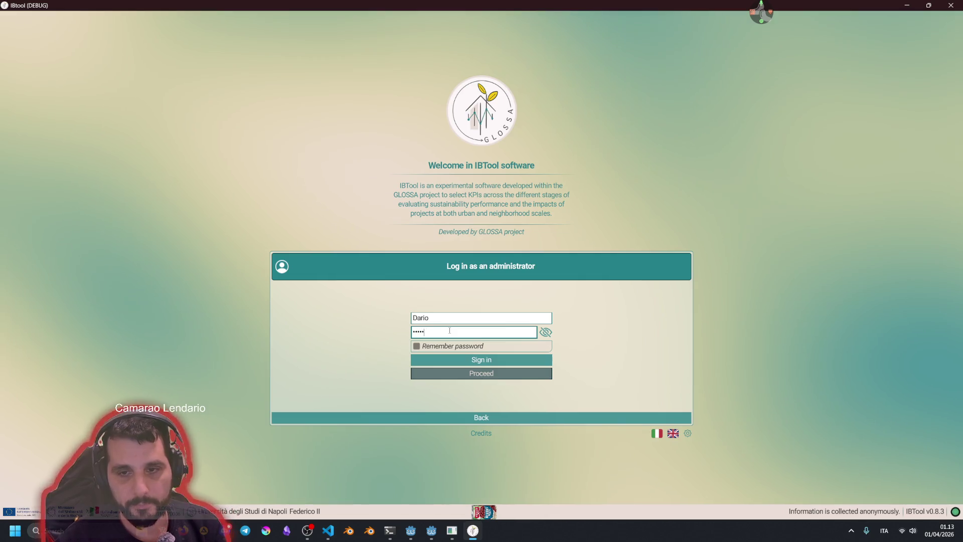
key("ctrl+a")
key("BackSpace")
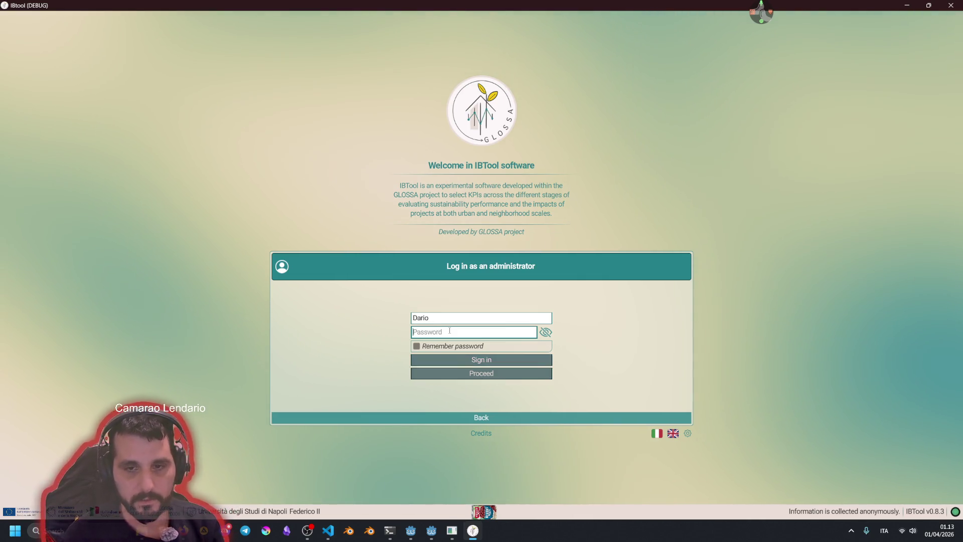
left_click(545, 332)
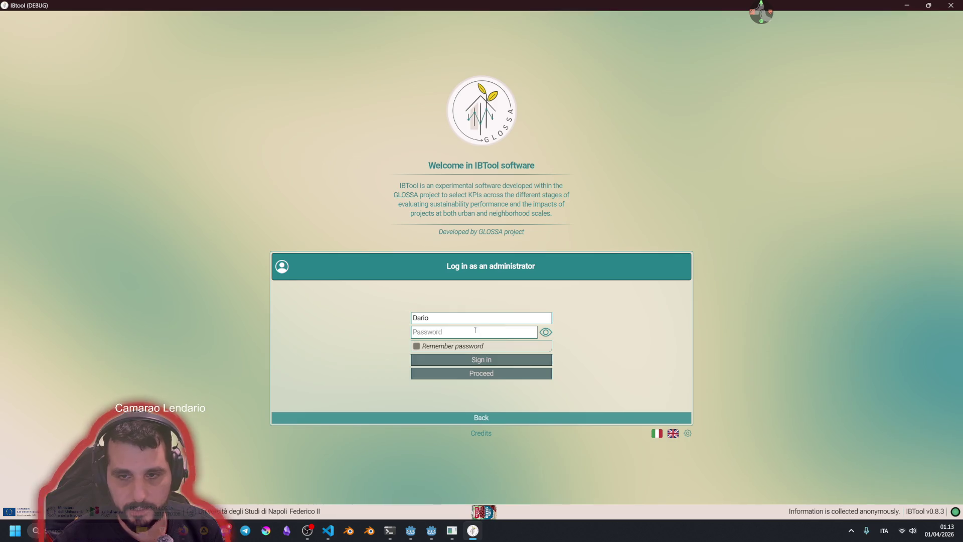
left_click(510, 330)
type("dsafsaga")
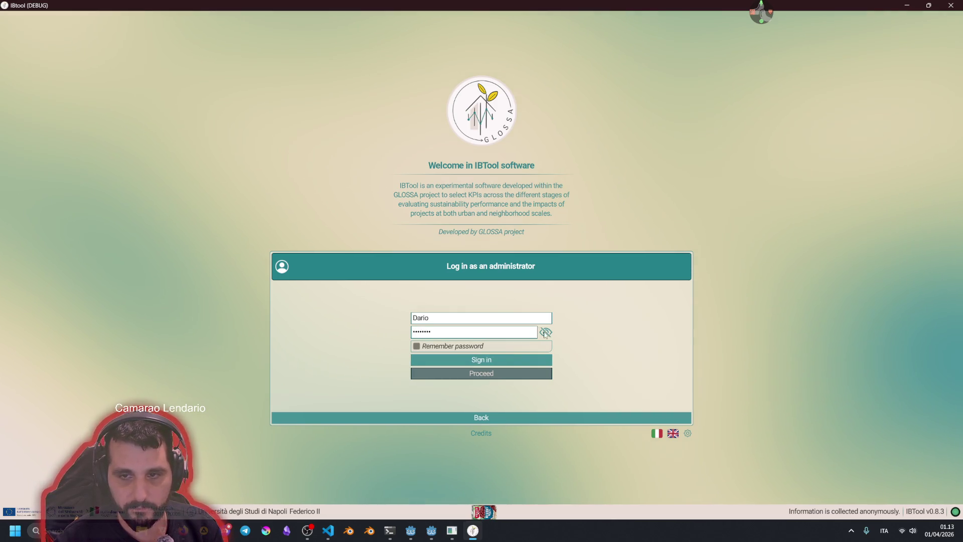
double_click(515, 330)
key("BackSpace")
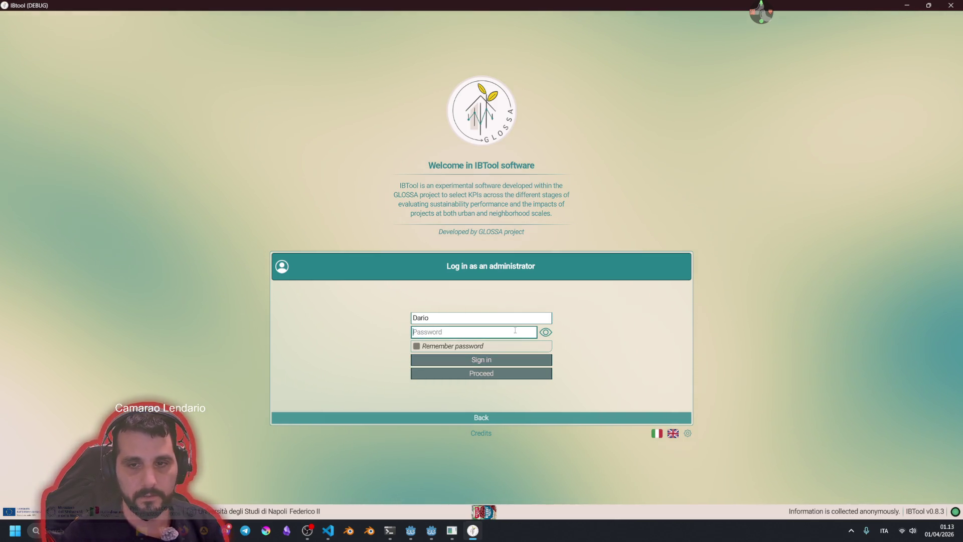
left_click(546, 332)
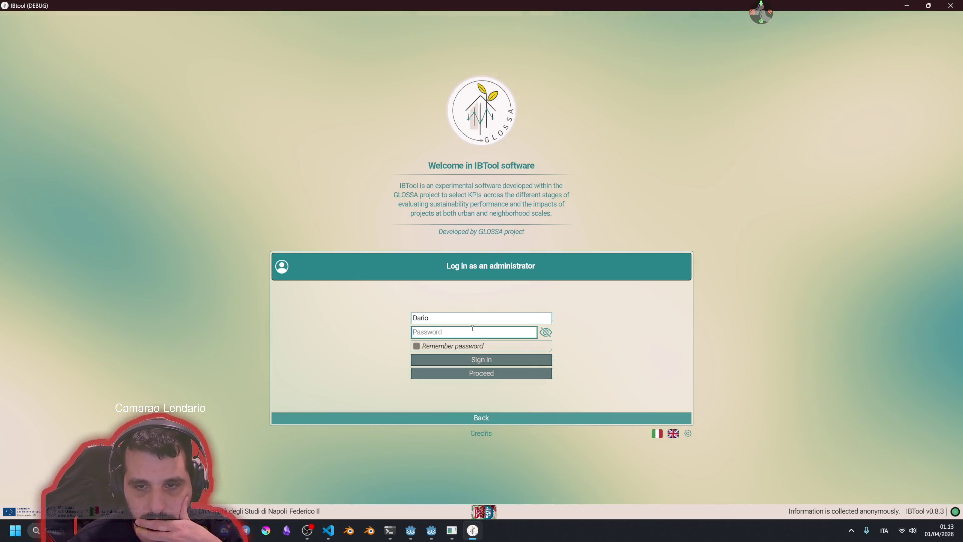
- Enter the administrator password, tick Remember password, and sign in
type("********")
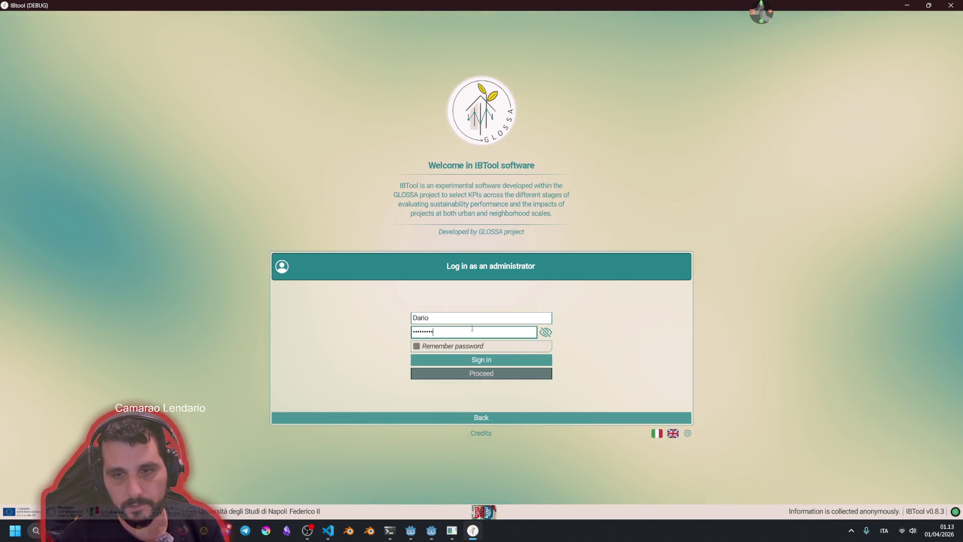
key("ctrl+a")
key("BackSpace")
type("***")
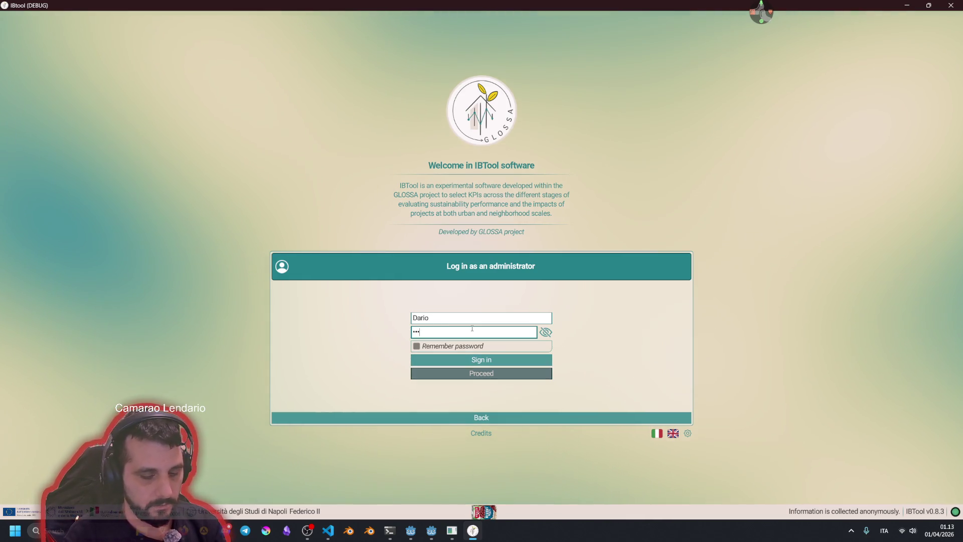
type("*****")
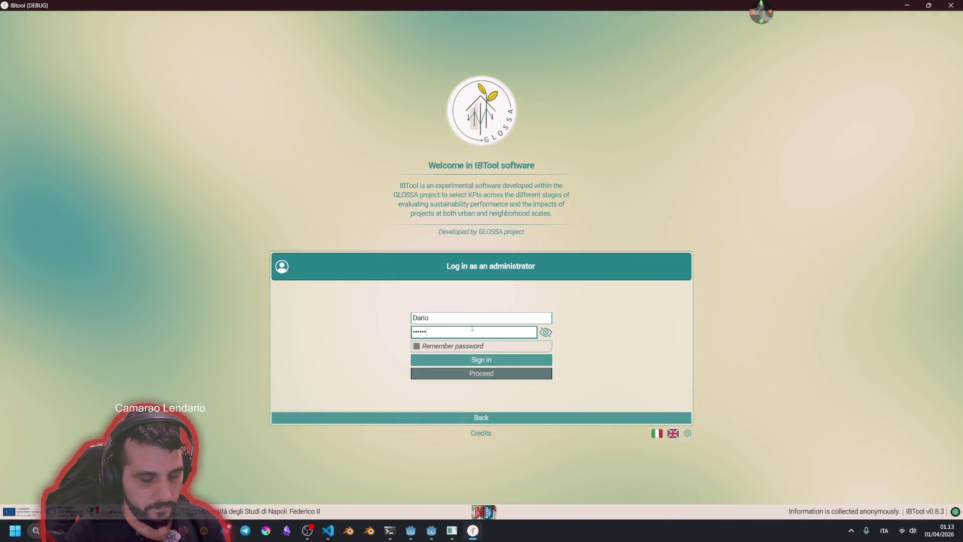
type("***")
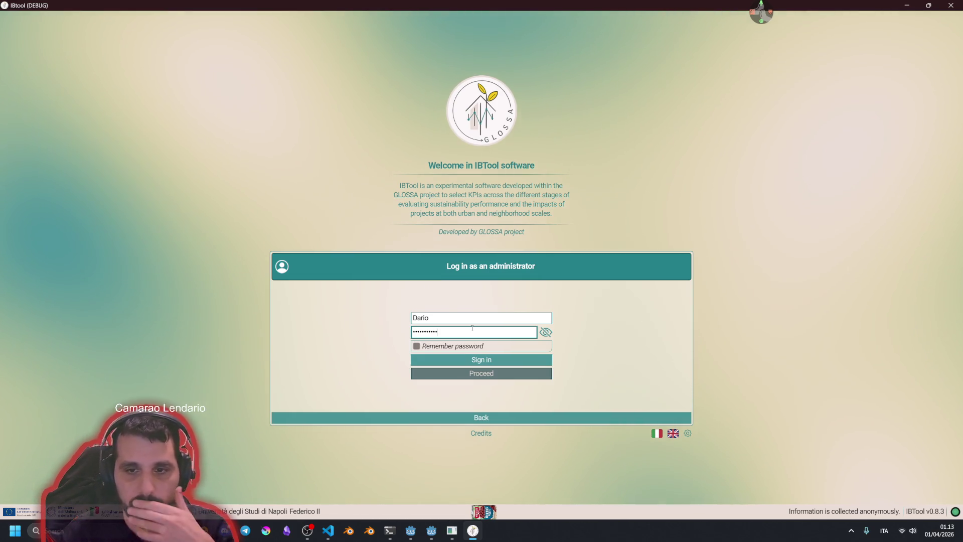
left_click(465, 346)
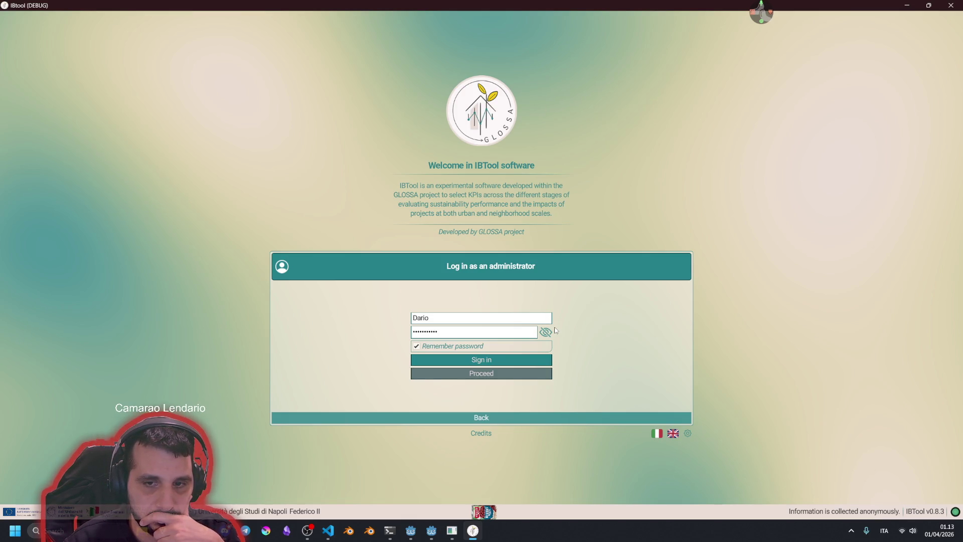
key("Return")
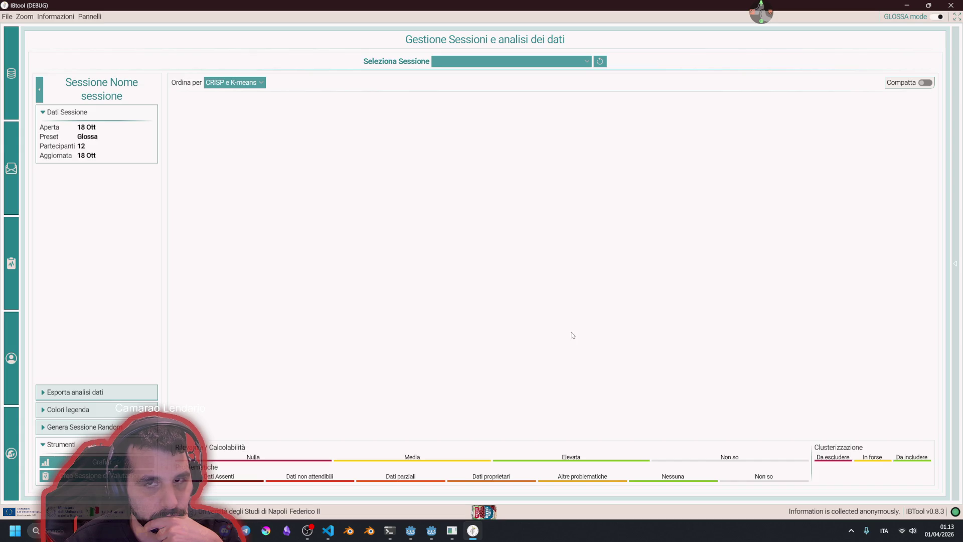
- Browse the sessions and indicator database panels, then log out via File > Torna al login
left_click(11, 169)
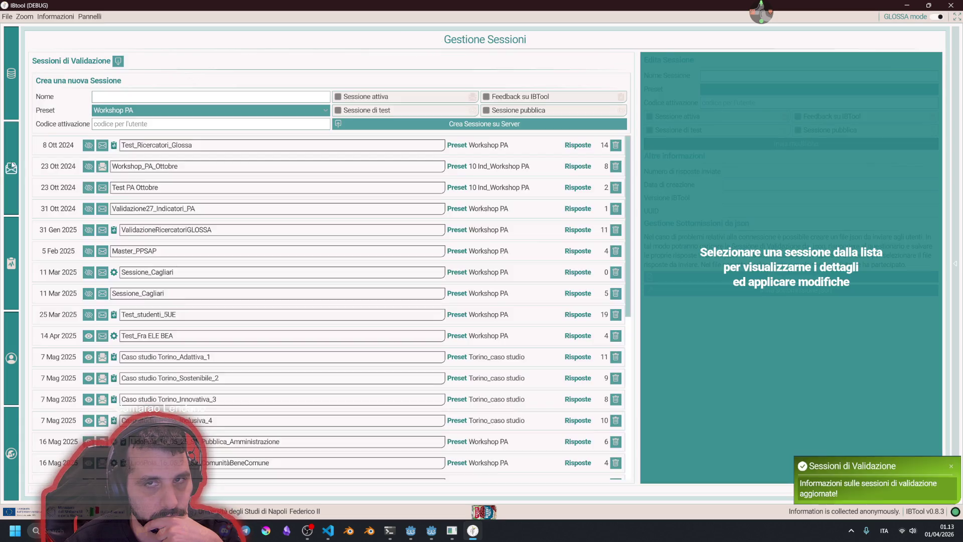
left_click(11, 73)
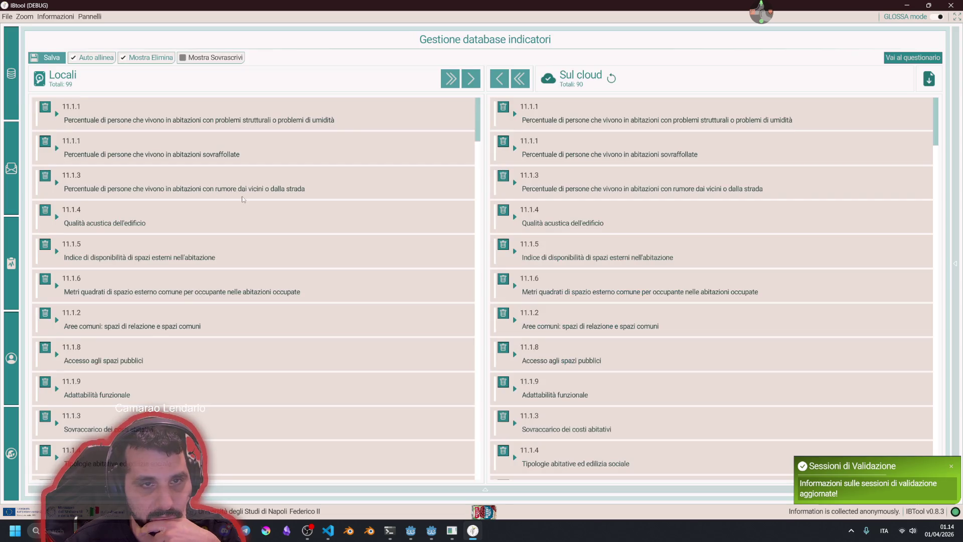
left_click(55, 113)
left_click(54, 113)
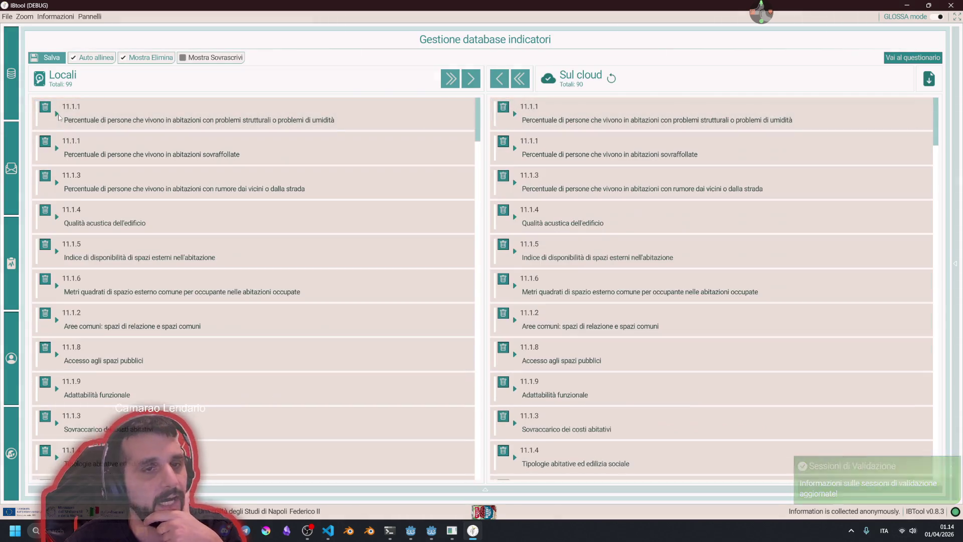
left_click(8, 18)
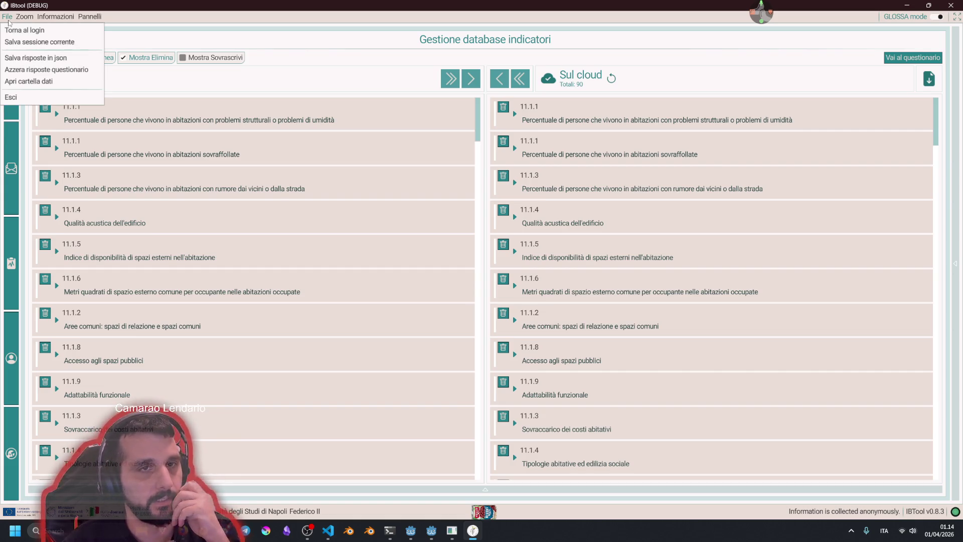
left_click(14, 30)
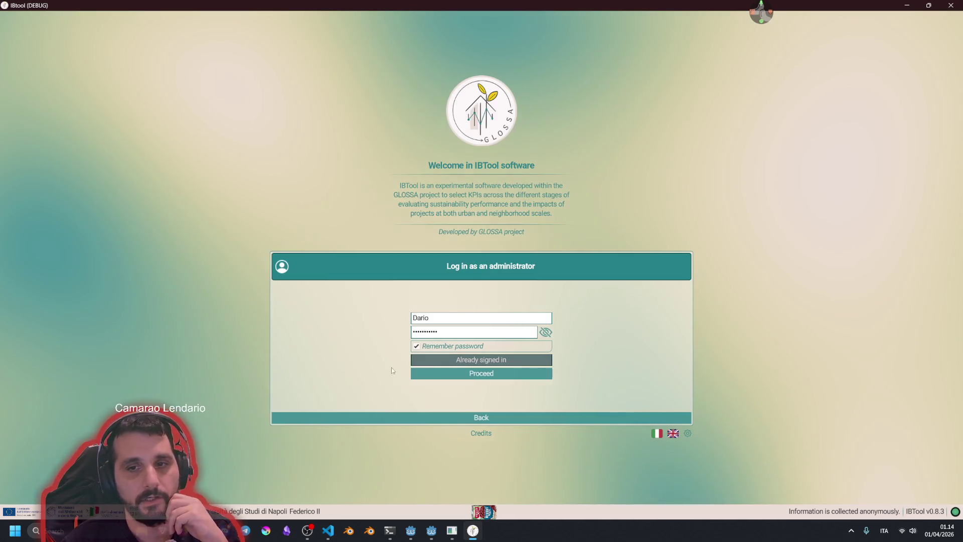
- Return to the welcome page and join a validation session with the Professor profile
left_click(383, 417)
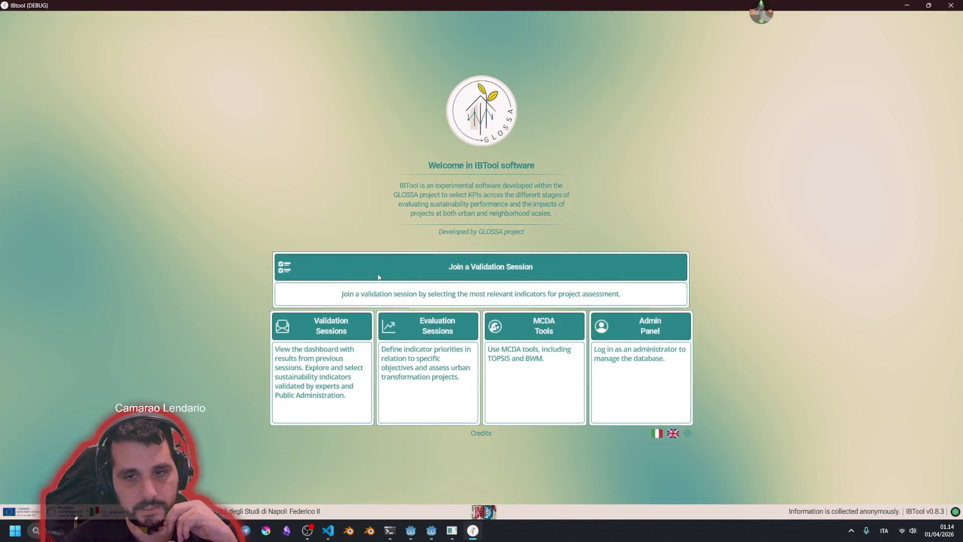
left_click(379, 277)
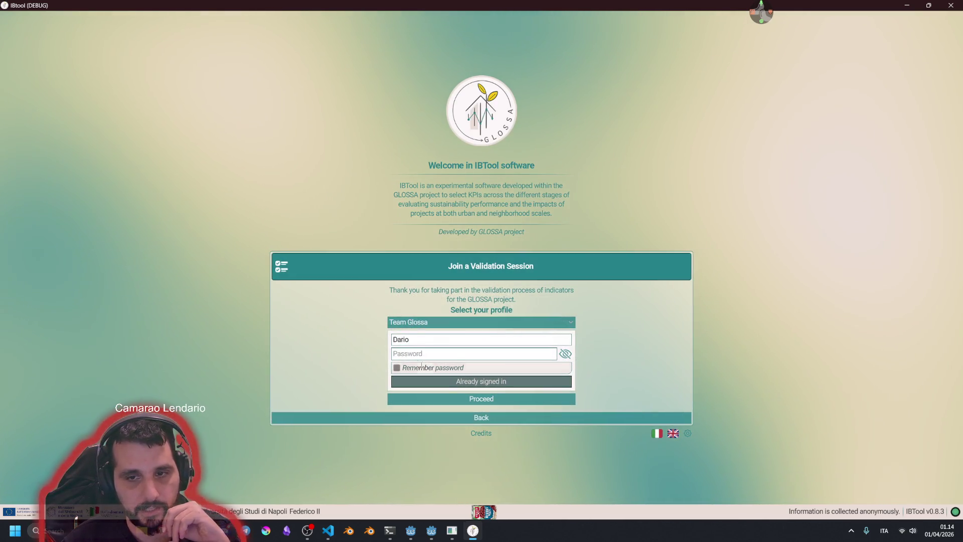
left_click(423, 324)
left_click(426, 375)
left_click(431, 372)
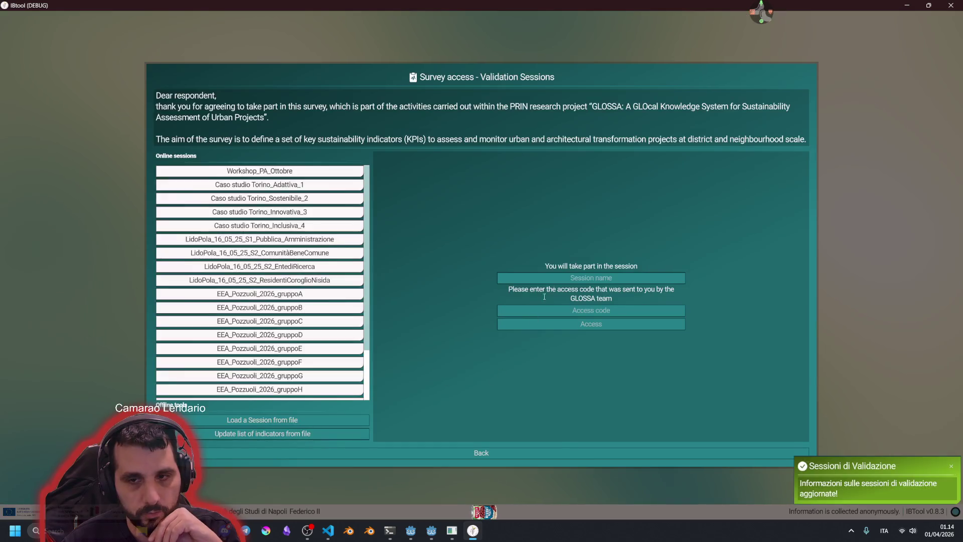
scroll(271, 337, "down", 3)
scroll(272, 337, "up", 2)
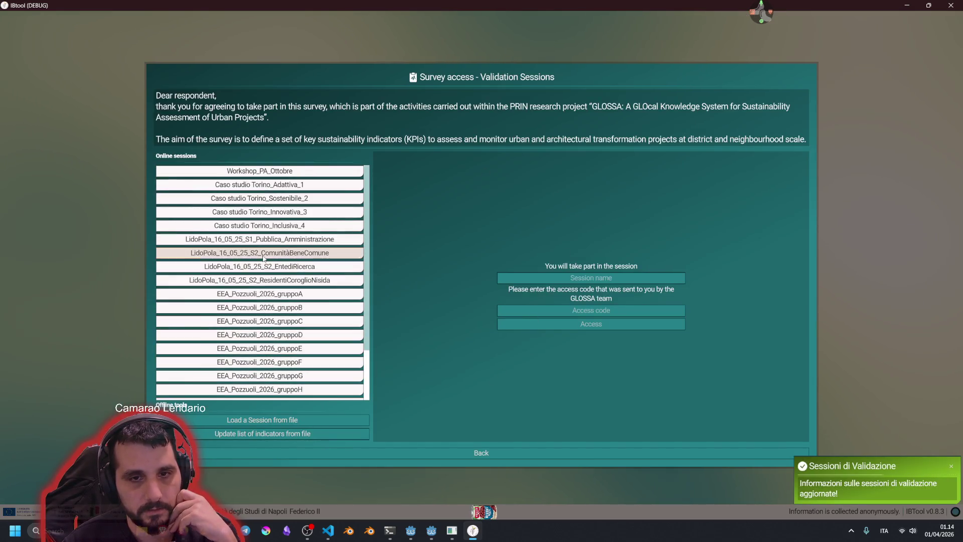
left_click(259, 252)
left_click(576, 310)
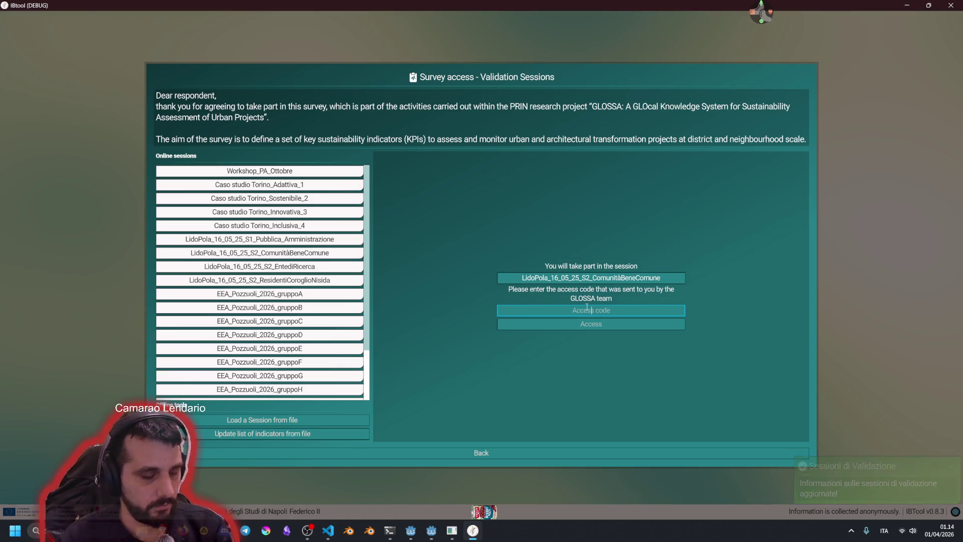
type("323")
key("BackSpace")
key("BackSpace")
key("BackSpace")
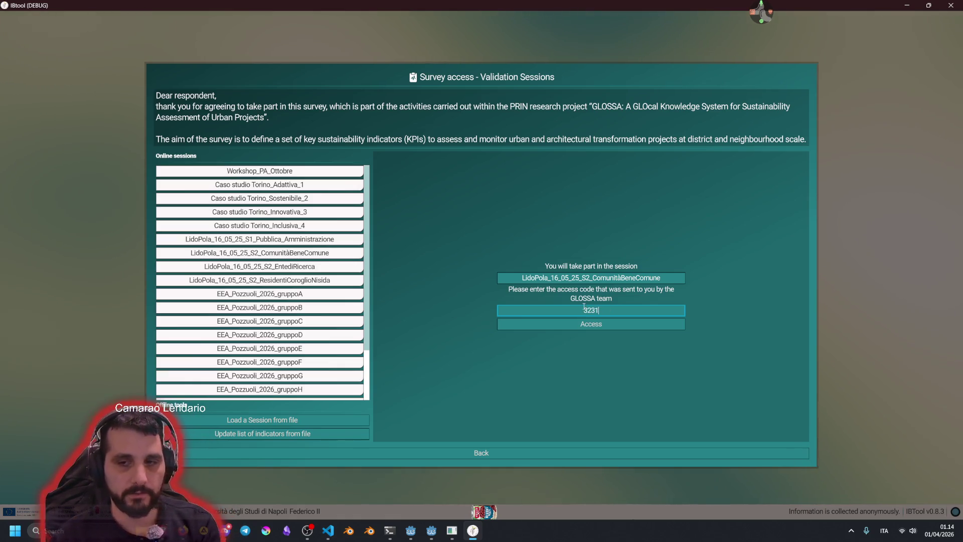
scroll(311, 362, "down", 2)
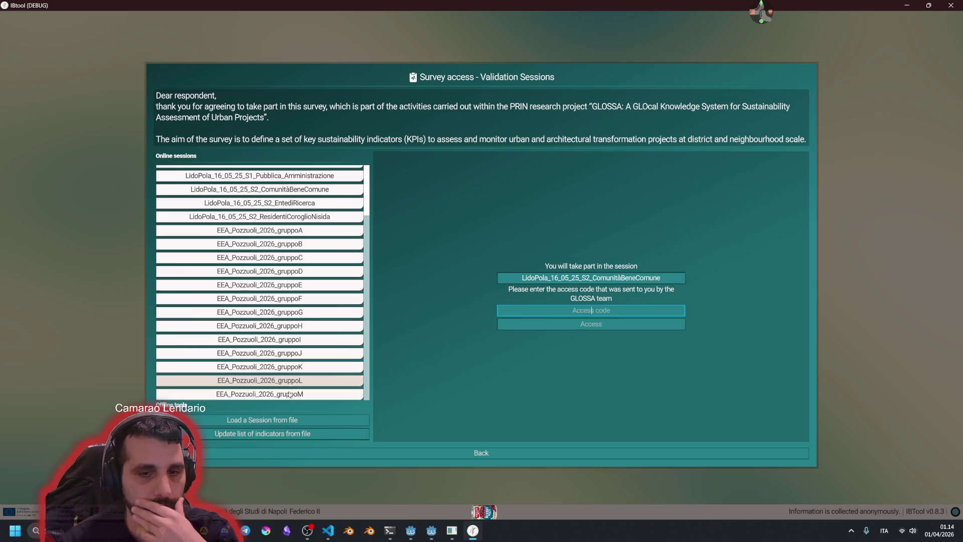
left_click(420, 454)
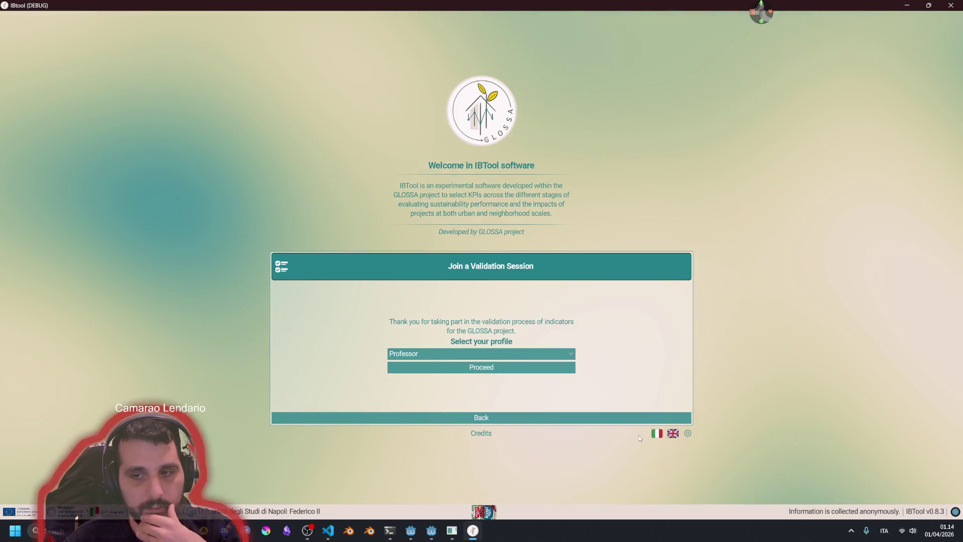
- Switch the interface to Italian, return to the main menu, and check the settings menu
left_click(656, 433)
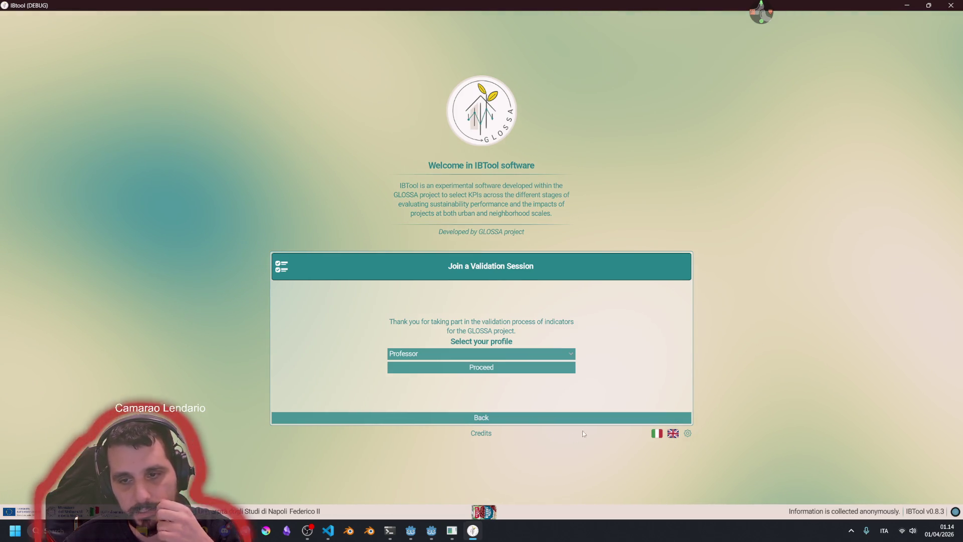
left_click(518, 418)
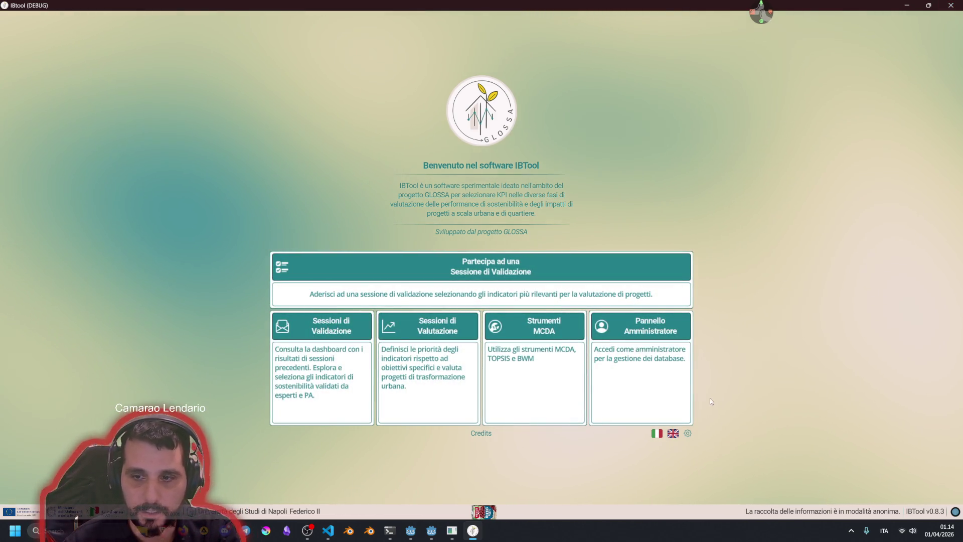
left_click(687, 433)
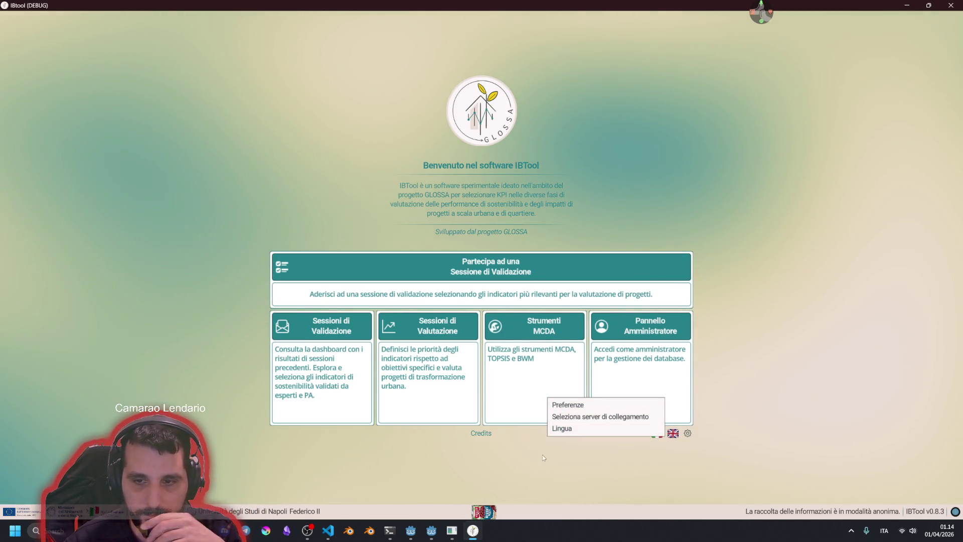
left_click(630, 443)
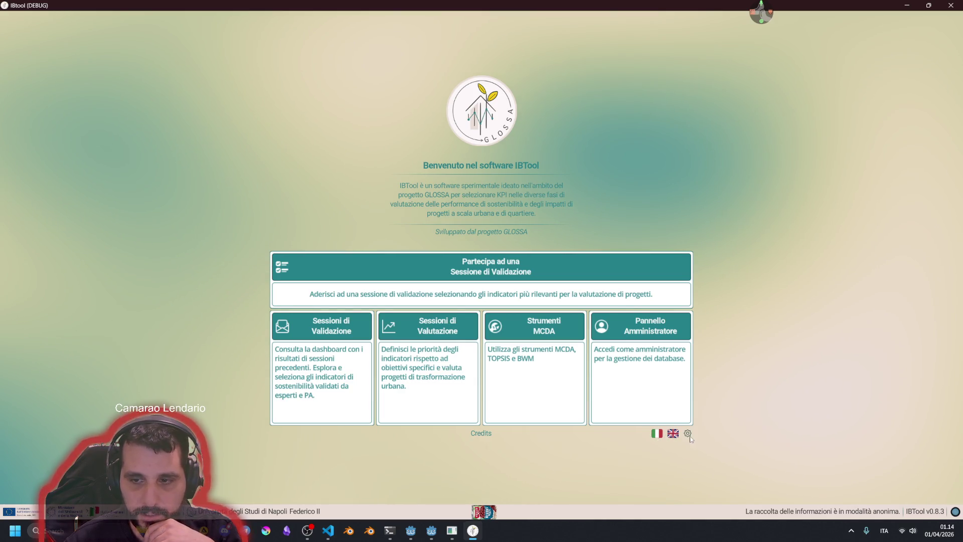
- Switch to English, choose Lingua from the settings menu, then close the debug build
left_click(673, 433)
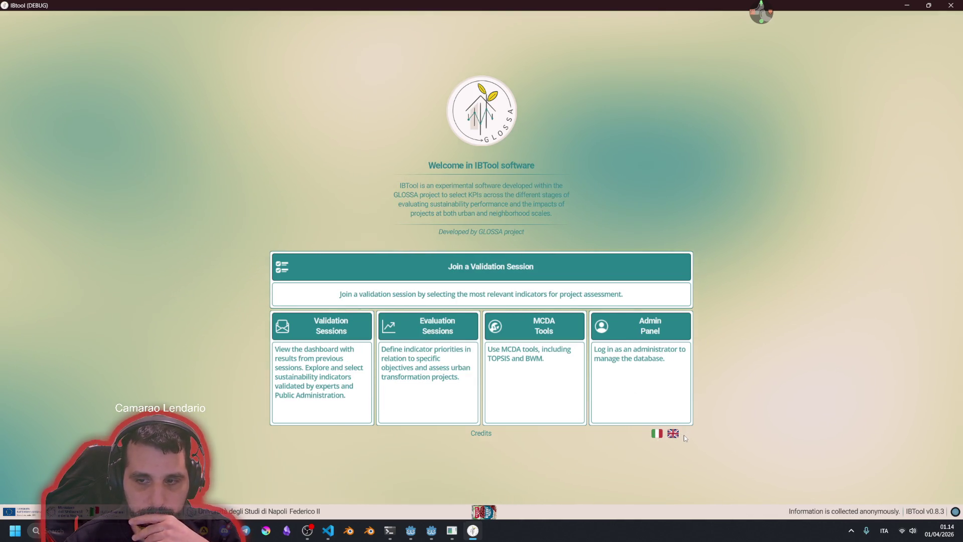
left_click(687, 433)
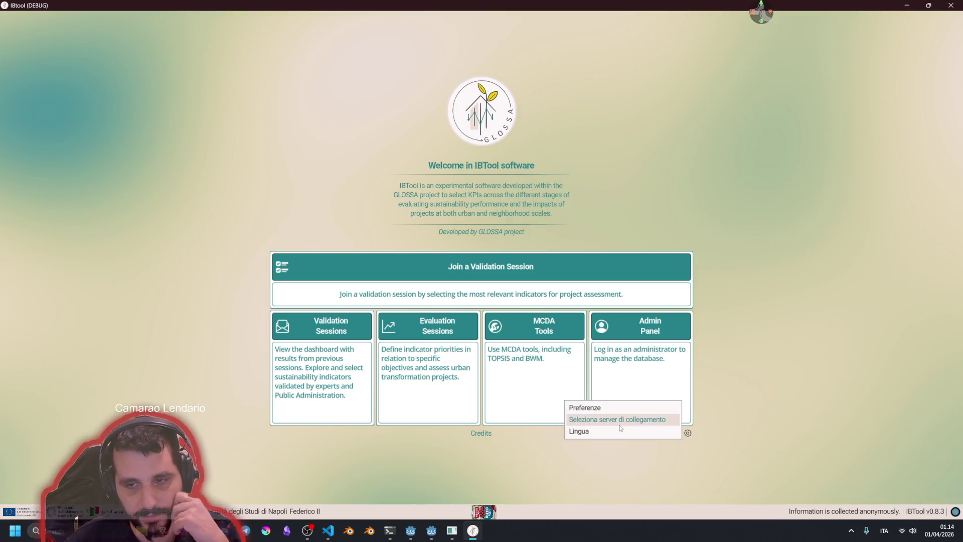
left_click(665, 431)
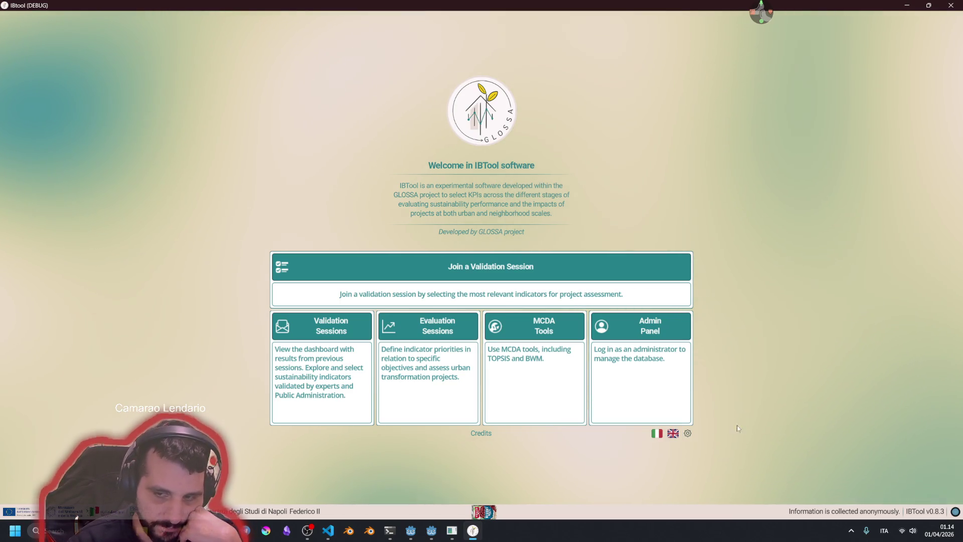
left_click(688, 434)
left_click(688, 435)
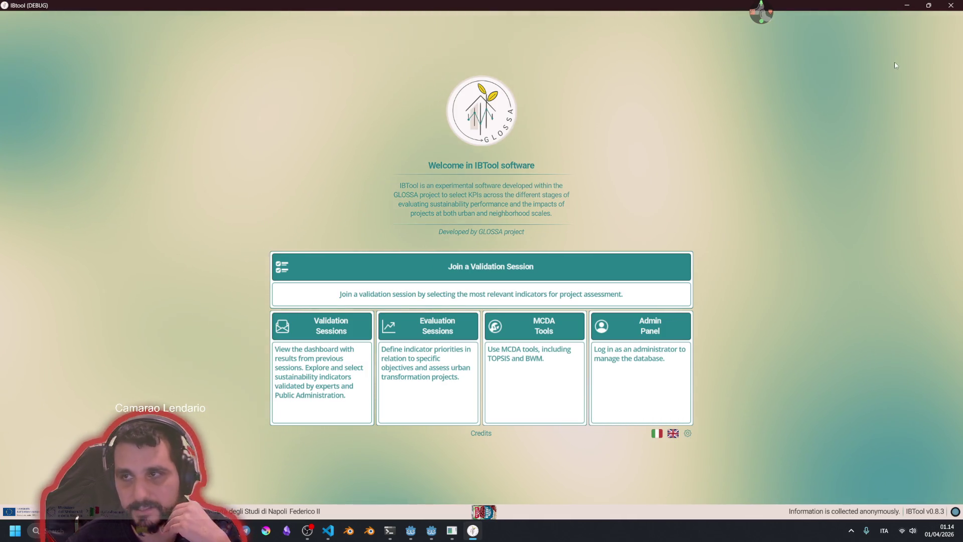
key("alt+F4")
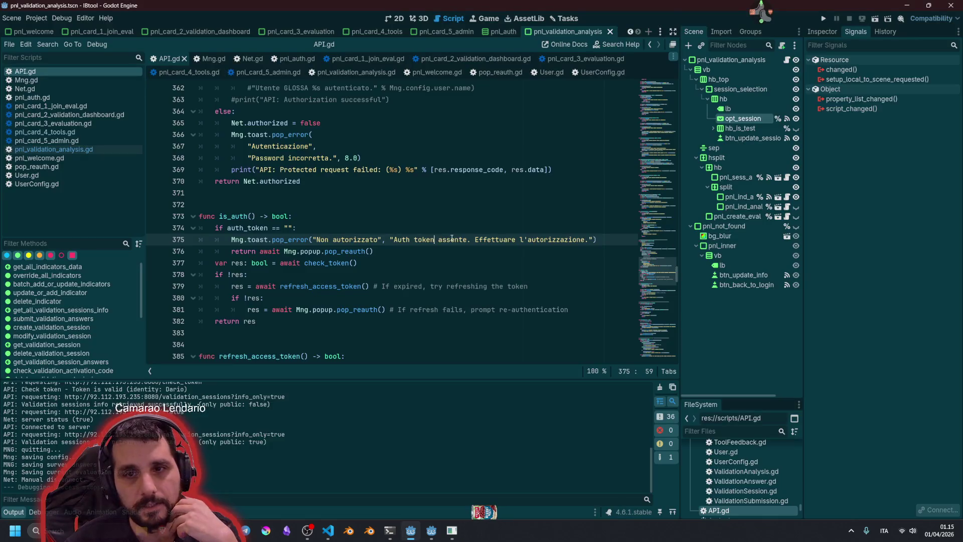
- Open the pnl_welcome scene in 2D view and select btn_settings and pop_settings
left_click(291, 203)
left_click(33, 32)
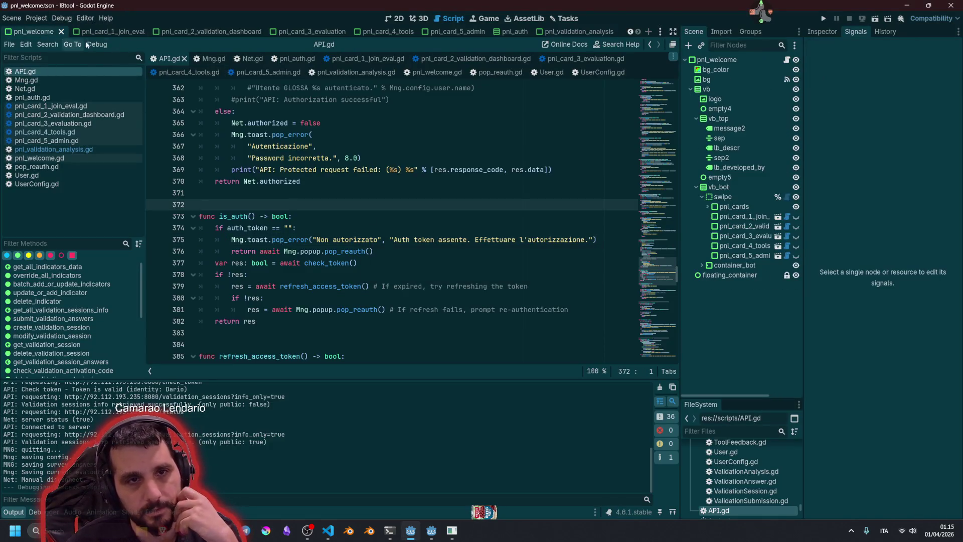
left_click(393, 19)
scroll(322, 238, "up", 4)
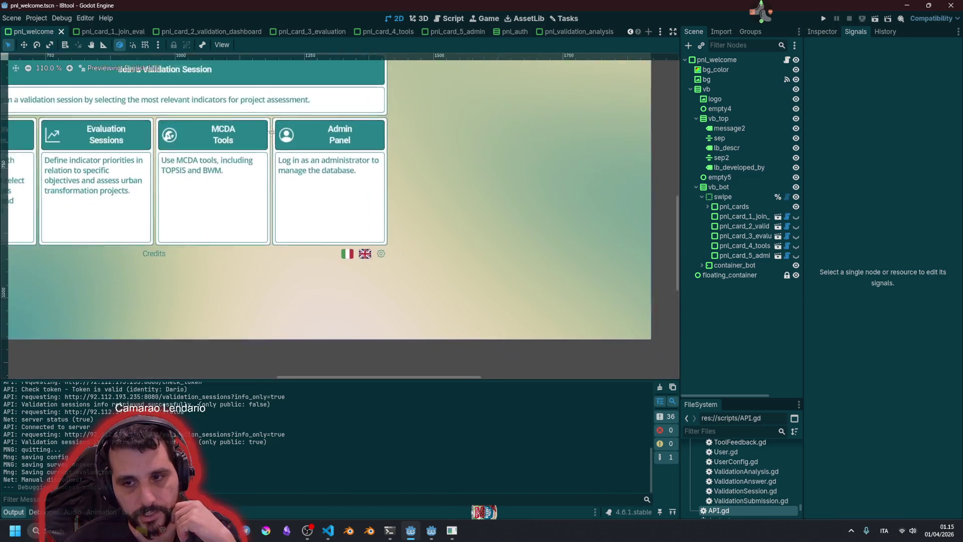
left_click(323, 238)
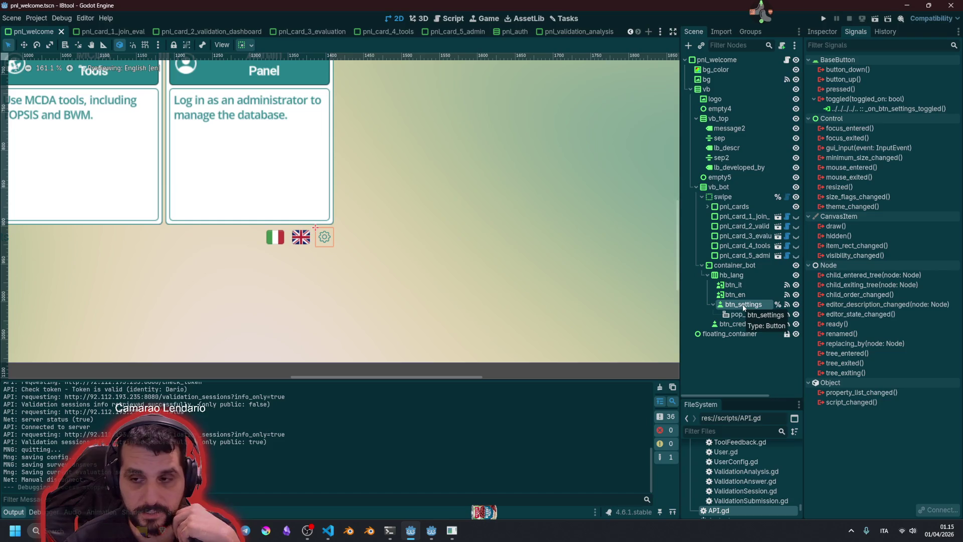
left_click(749, 315)
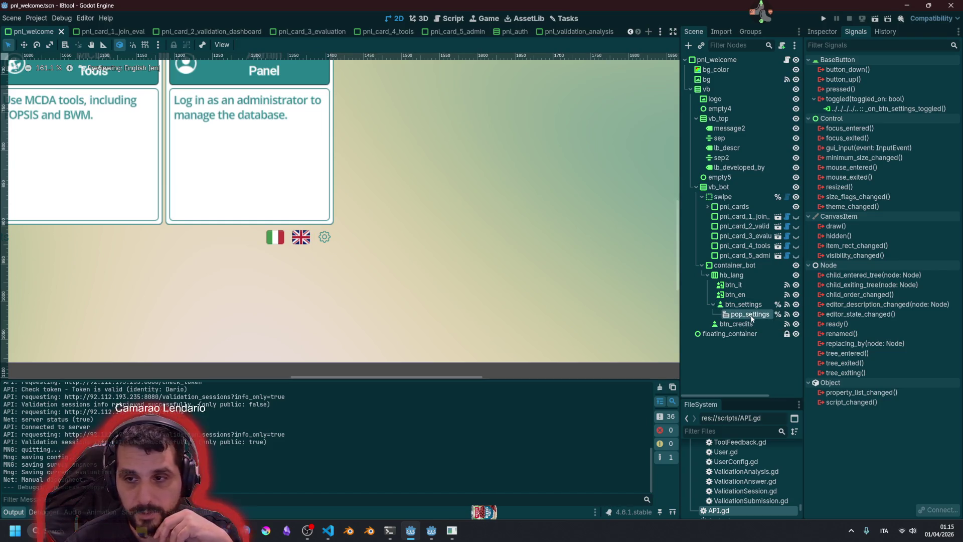
- Review _on_btn_settings_toggled and its TODO in pnl_welcome.gd, then inspect btn_settings' properties
left_click(786, 59)
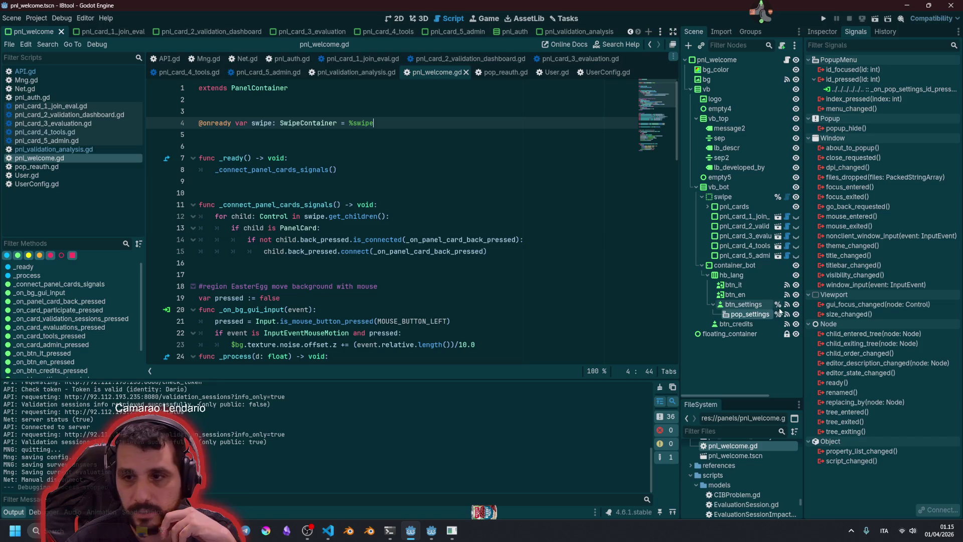
scroll(446, 231, "down", 10)
scroll(446, 231, "down", 10)
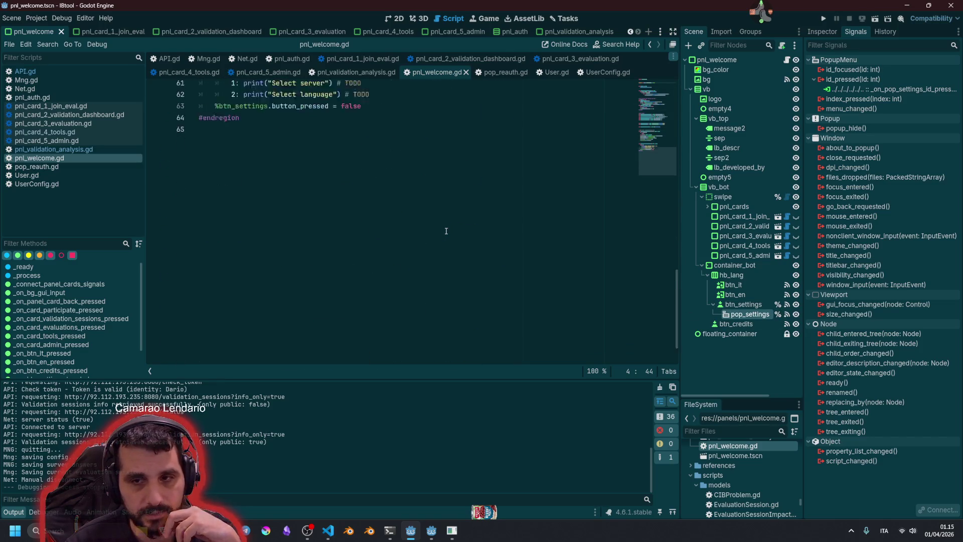
scroll(301, 226, "up", 7)
left_click(297, 193)
left_click(245, 182)
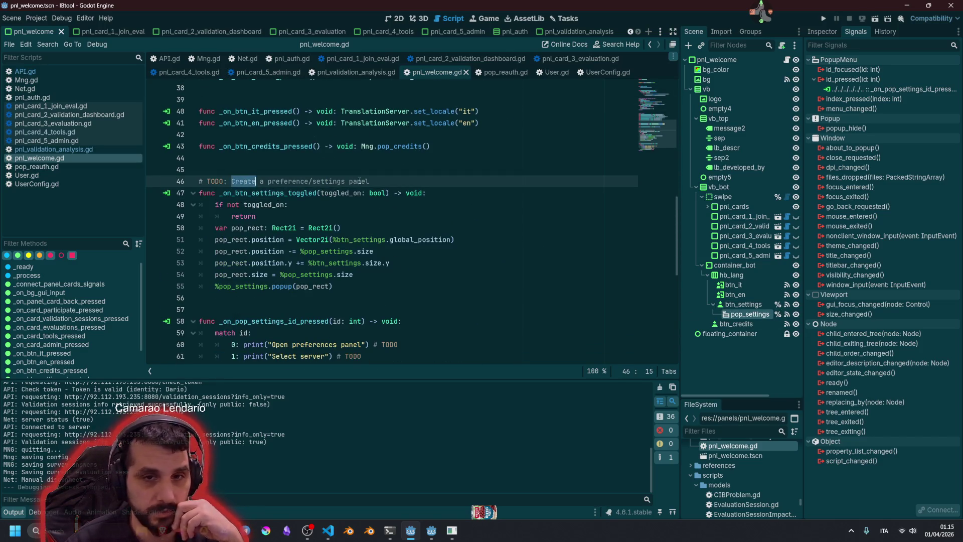
left_click_drag(267, 183, 370, 182)
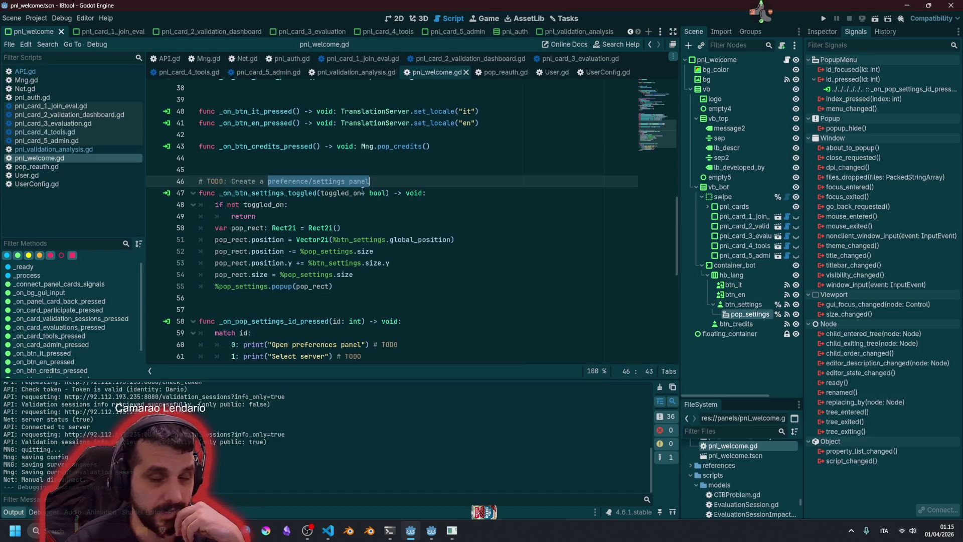
double_click(234, 287)
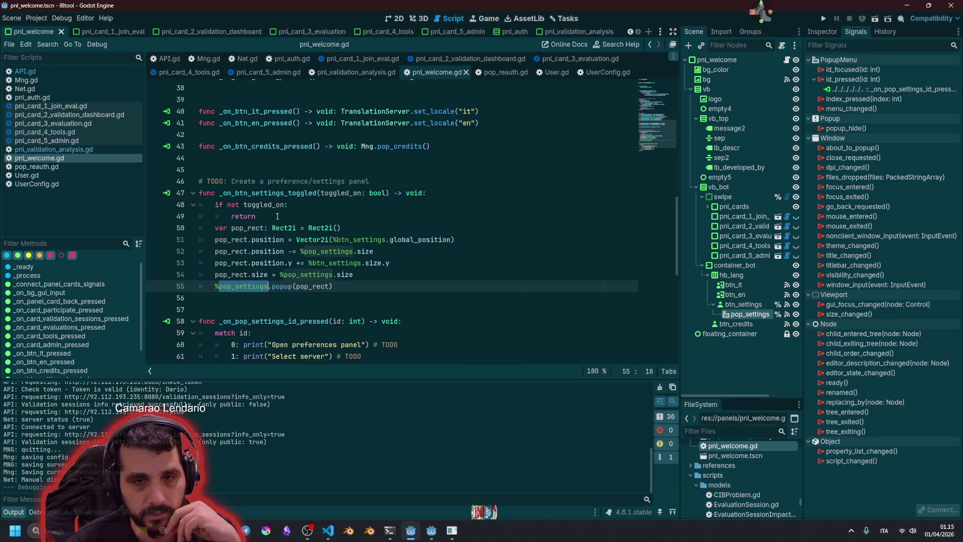
left_click(743, 305)
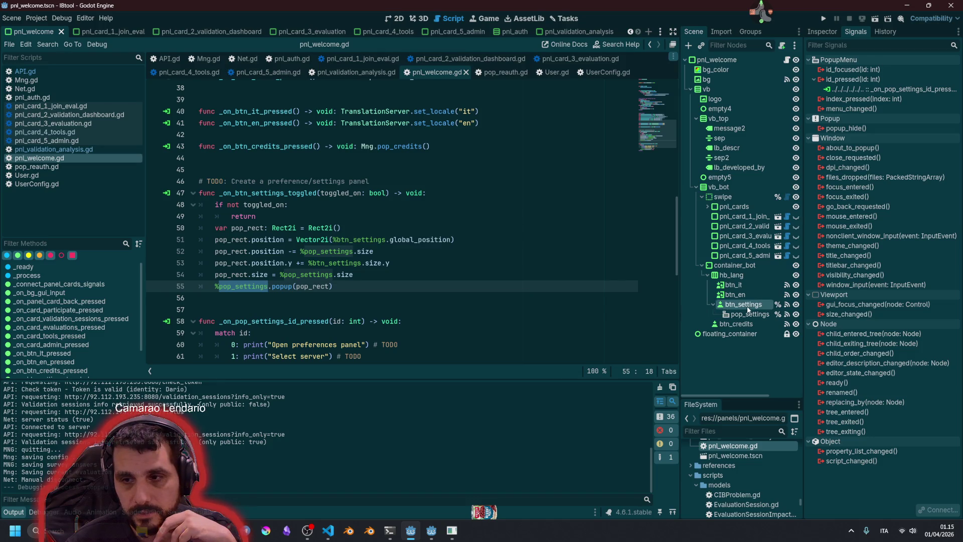
left_click(822, 31)
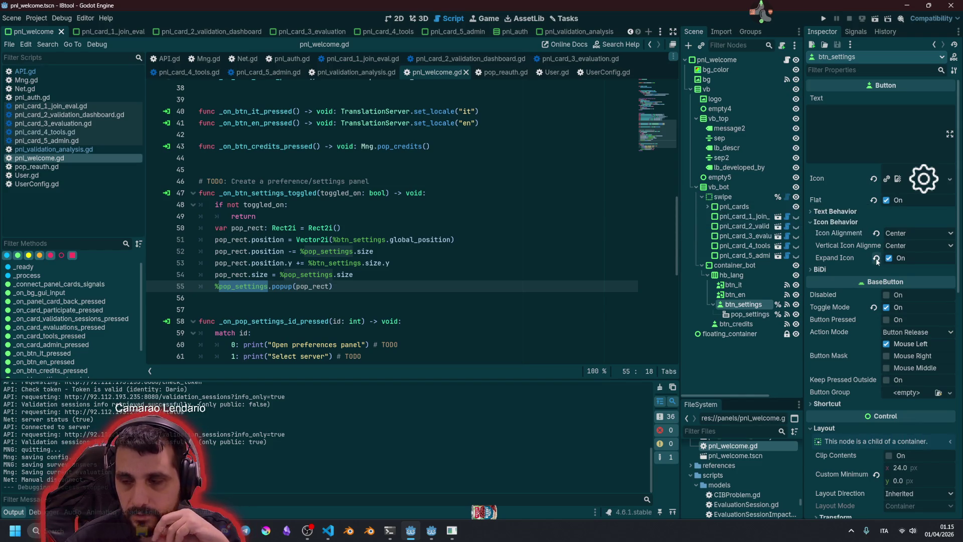
- Turn off btn_settings' Toggle Mode, disconnect its toggled signal, and delete the pop_settings node
left_click(835, 221)
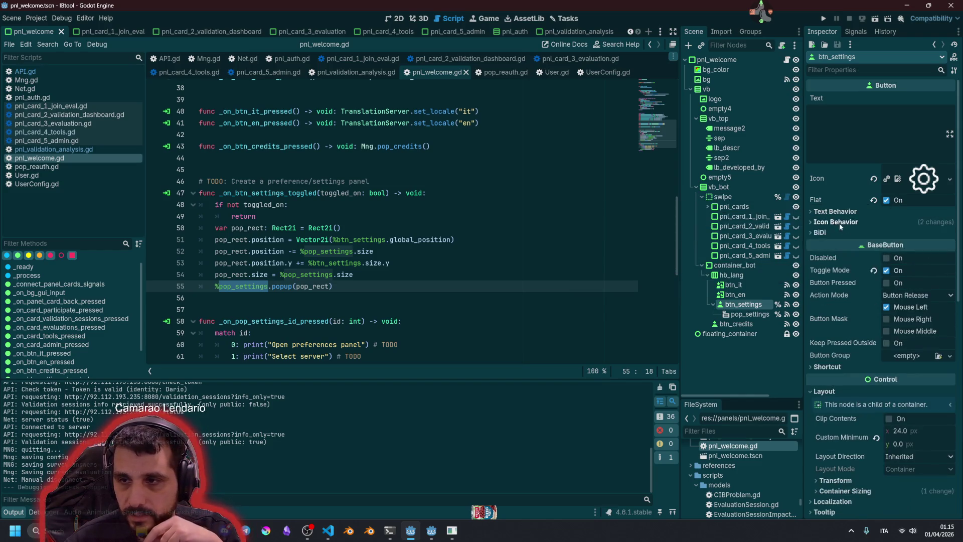
left_click(874, 270)
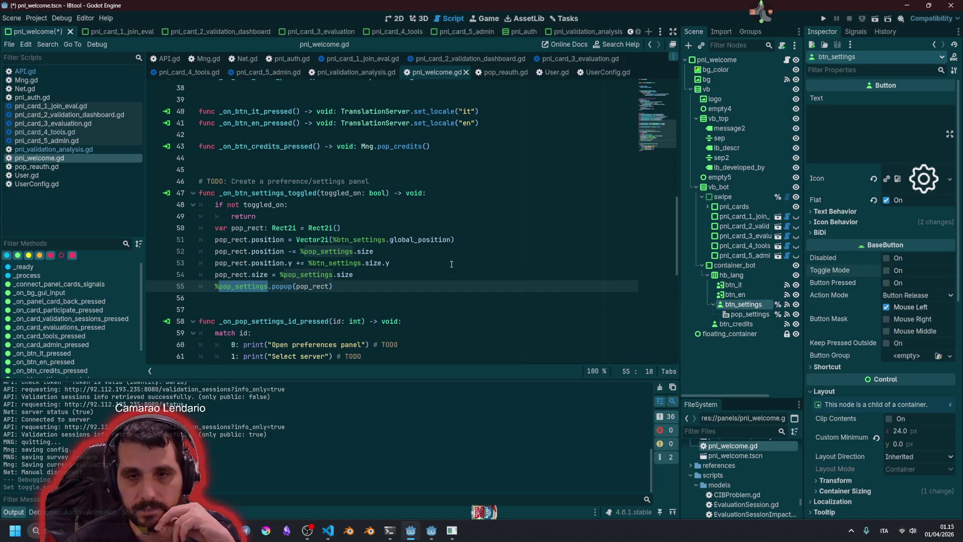
left_click(855, 31)
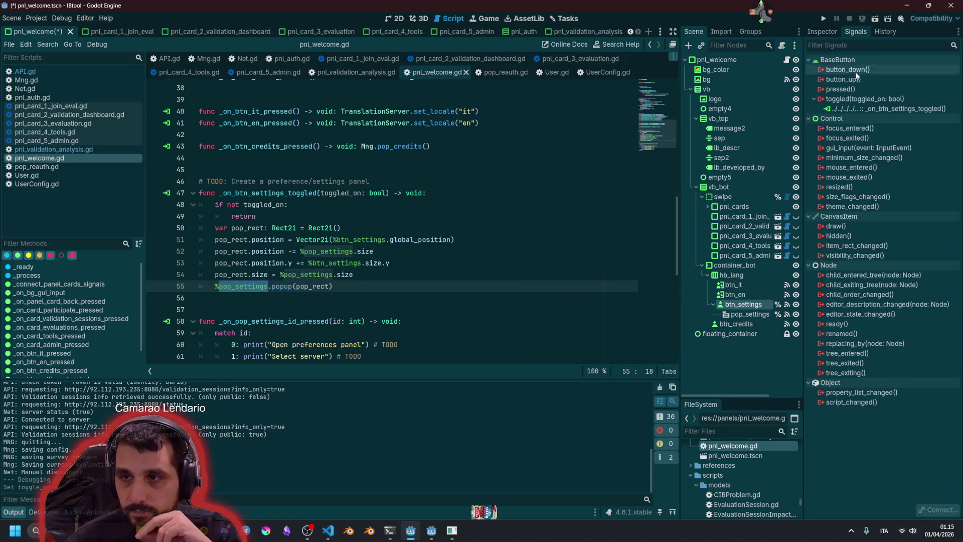
right_click(856, 108)
left_click(889, 124)
left_click(741, 314)
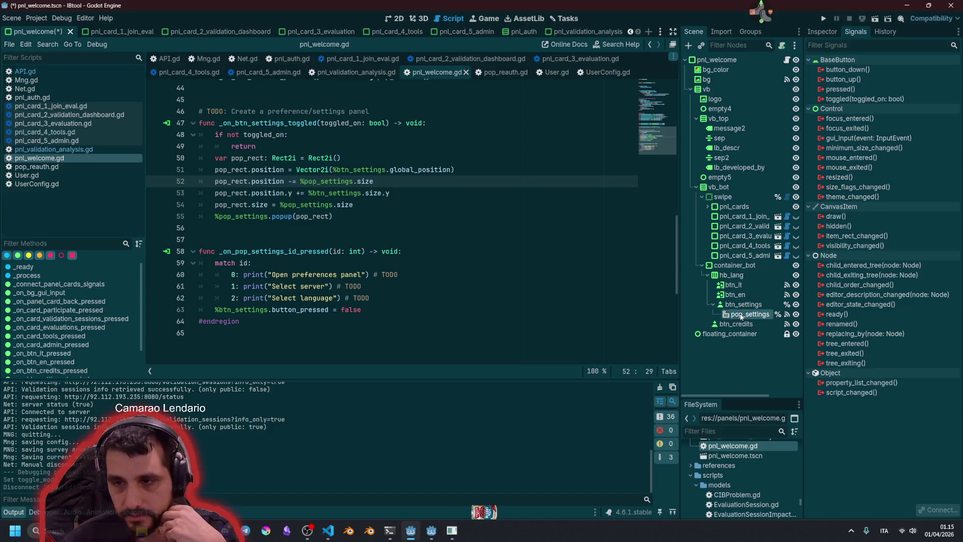
key("Delete")
key("Return")
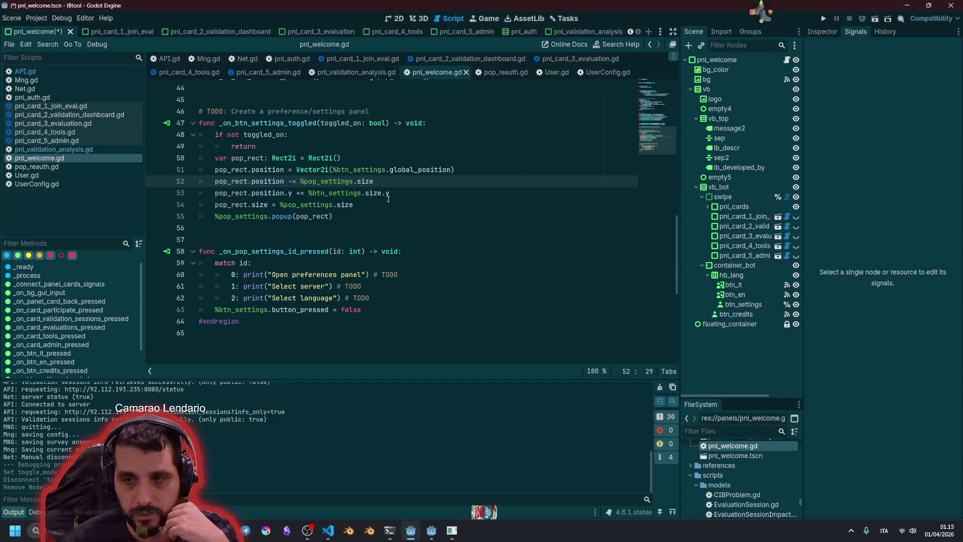
- Review the old settings handler code, save, and list _on_pop_settings_id_pressed's connections
left_click(363, 251)
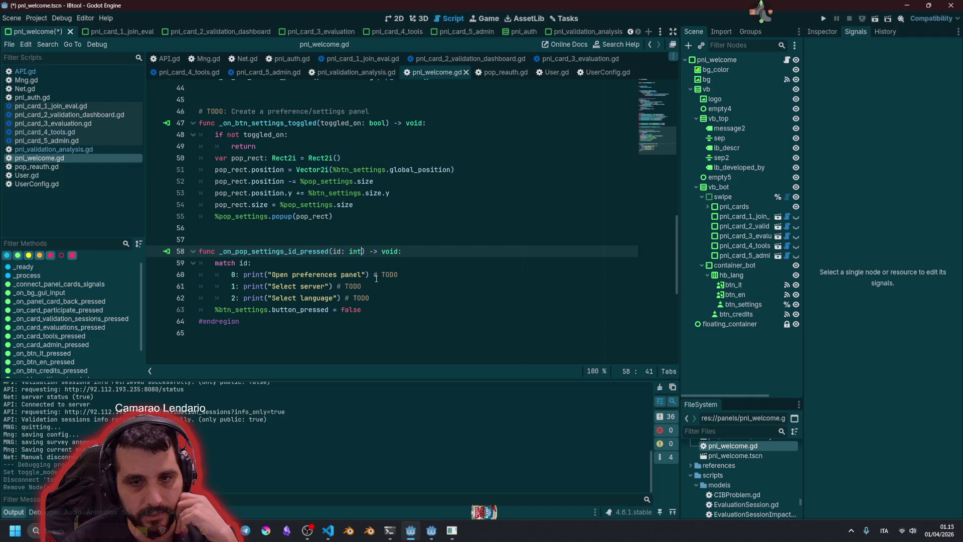
left_click(323, 286)
left_click_drag(398, 314, 129, 213)
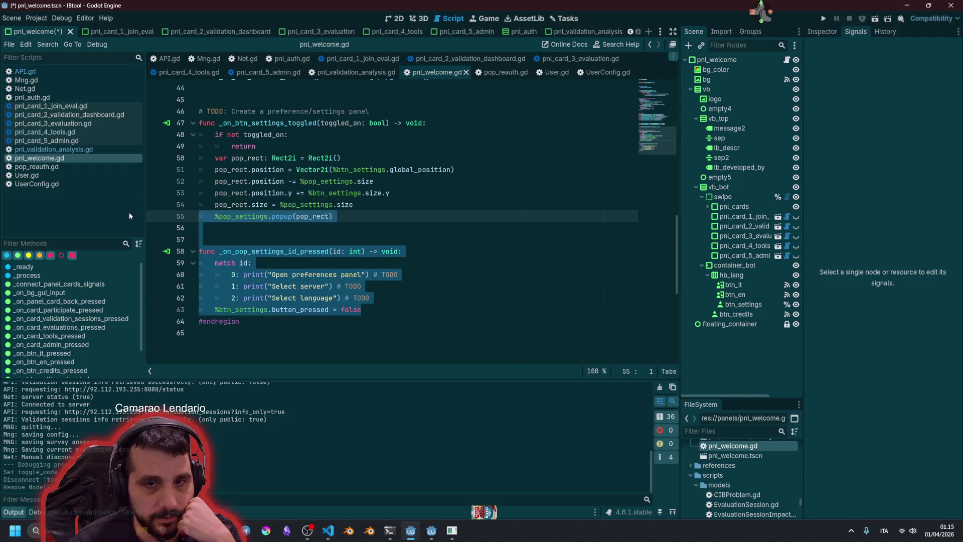
left_click(343, 170)
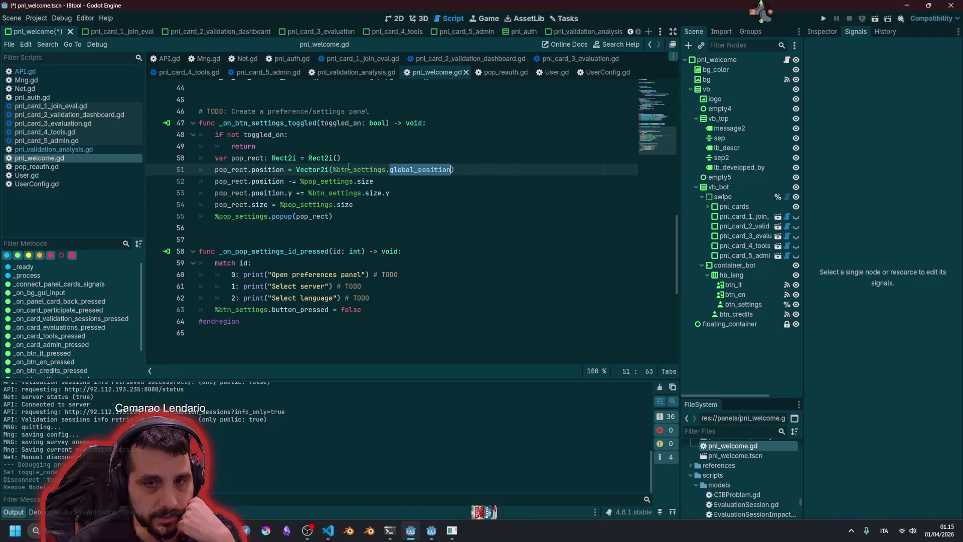
left_click(267, 146)
left_click(244, 123)
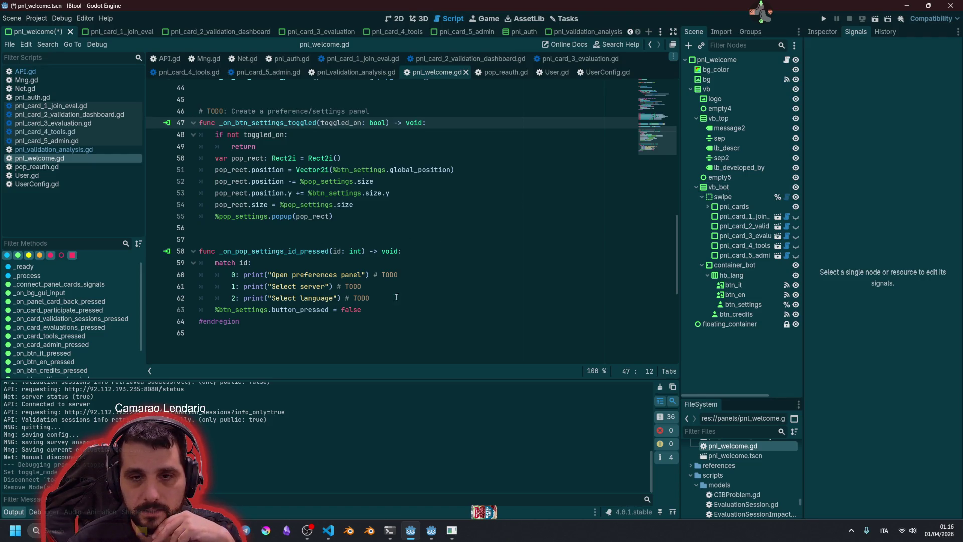
mouse_move(401, 312)
left_mouse_down()
mouse_move(371, 308)
mouse_move(301, 160)
mouse_move(182, 125)
left_mouse_up()
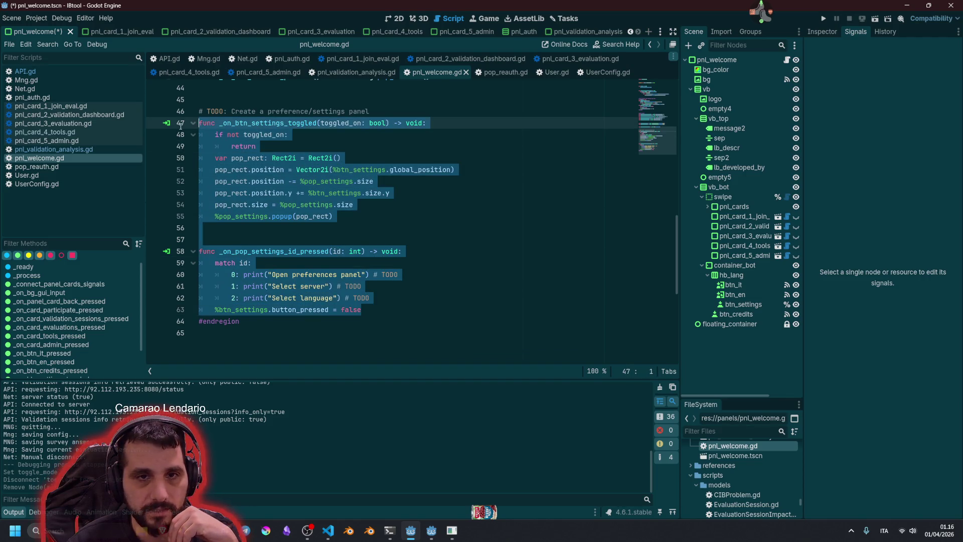
left_click(462, 170)
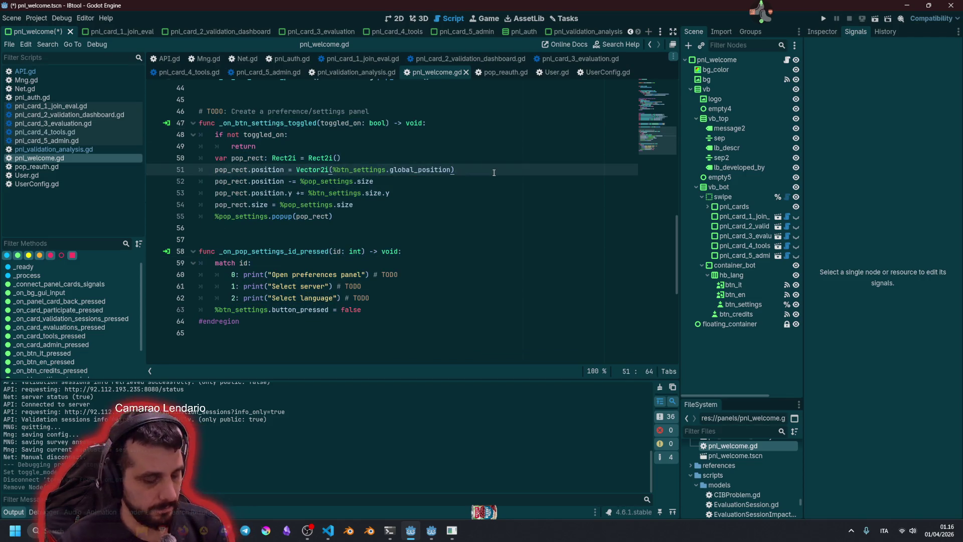
key("ctrl+s")
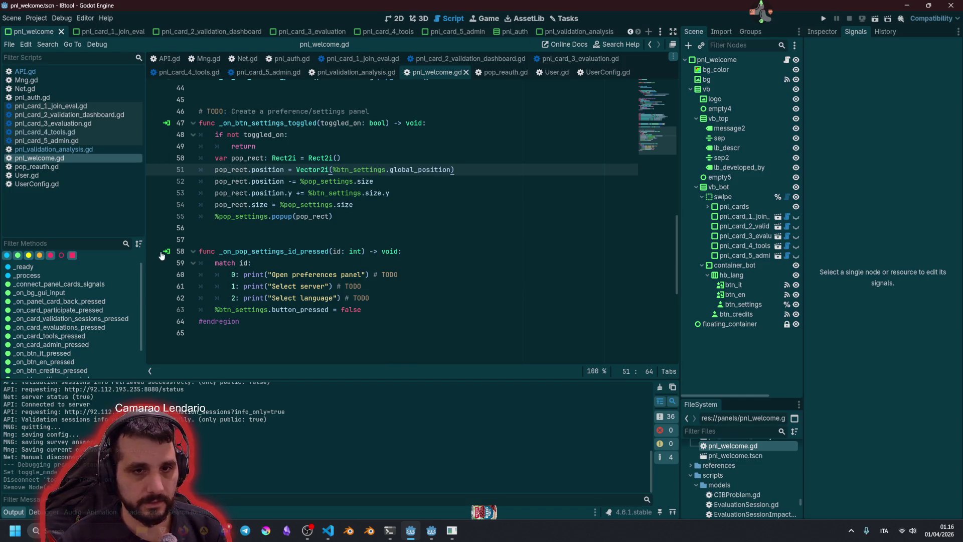
left_click(166, 251)
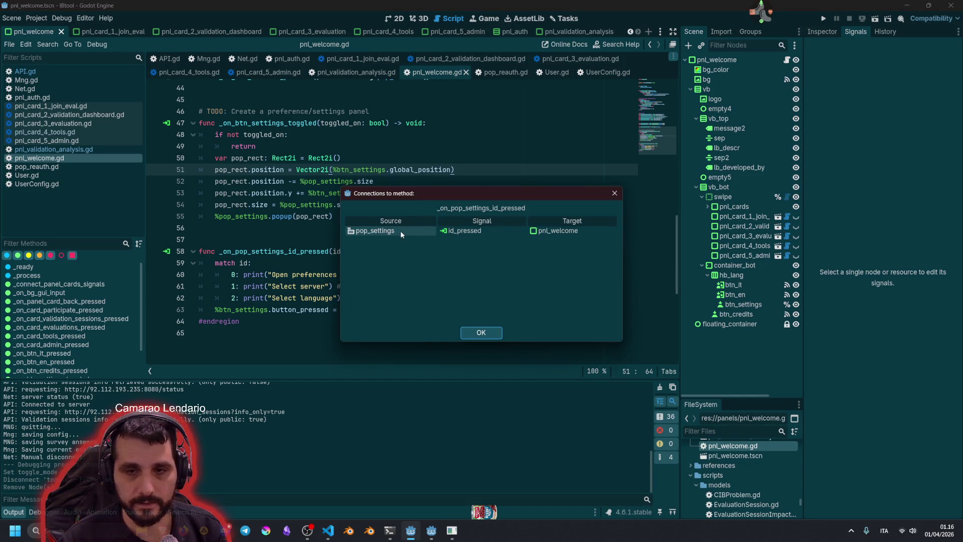
- Delete the old settings toggle and popup handlers and the blank lines above #endregion
left_click(614, 193)
left_click(617, 240)
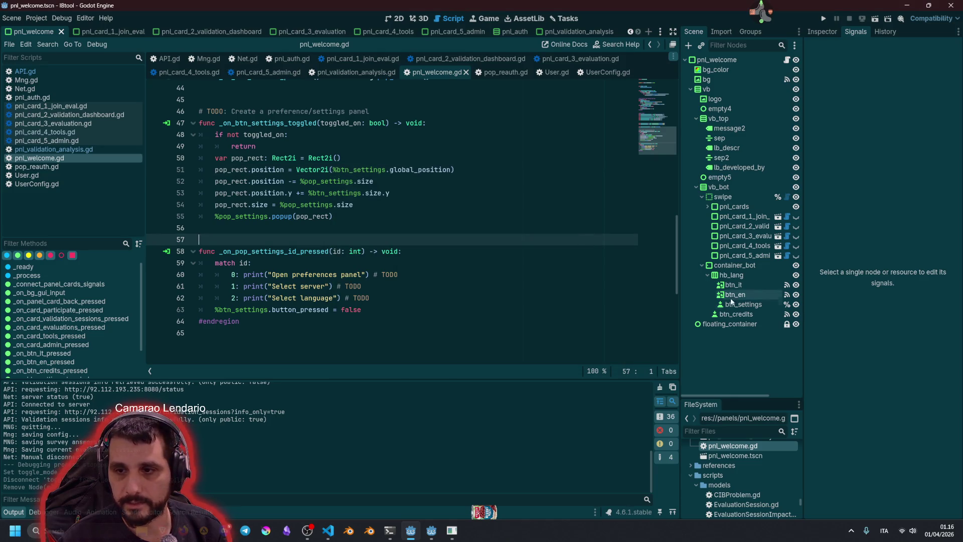
left_click(362, 193)
left_click(386, 308)
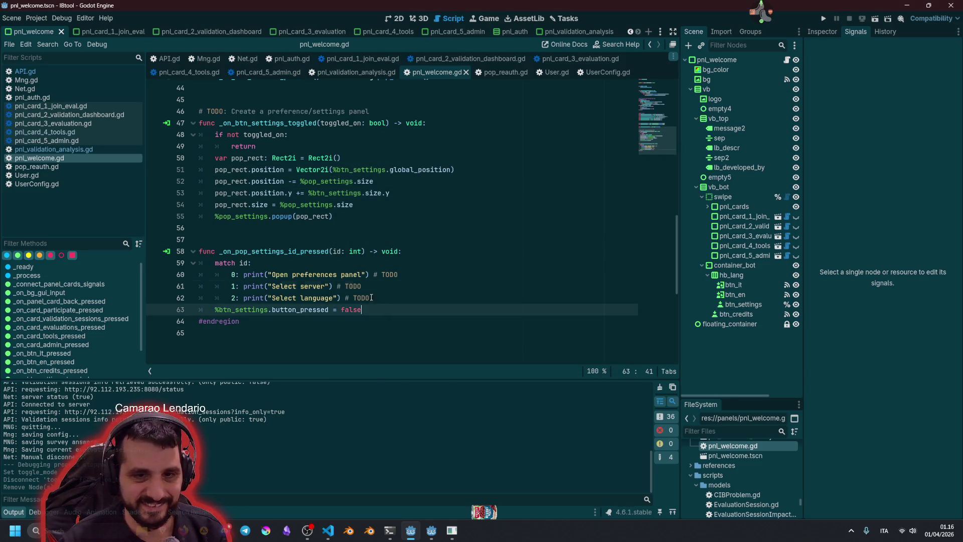
left_click_drag(386, 307, 199, 112)
scroll(459, 215, "up", 2)
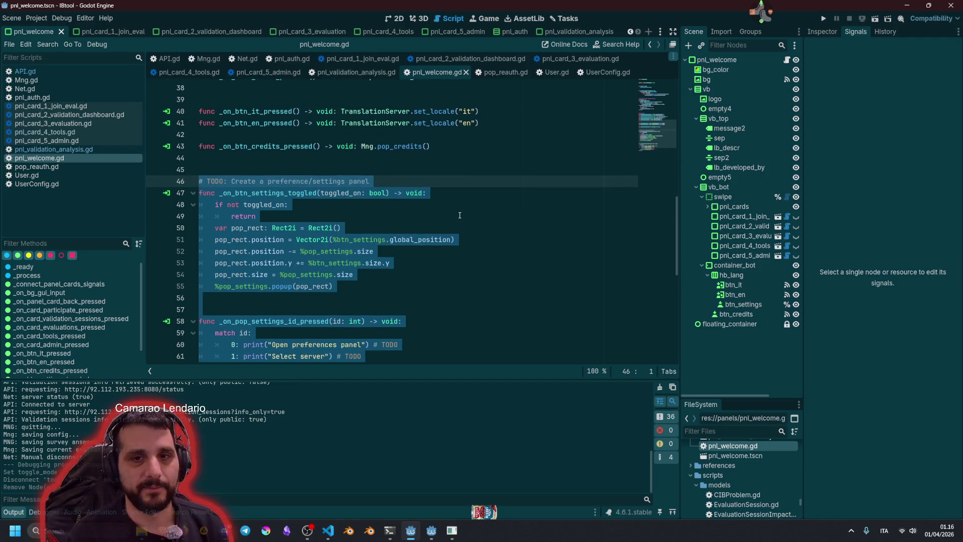
key("BackSpace")
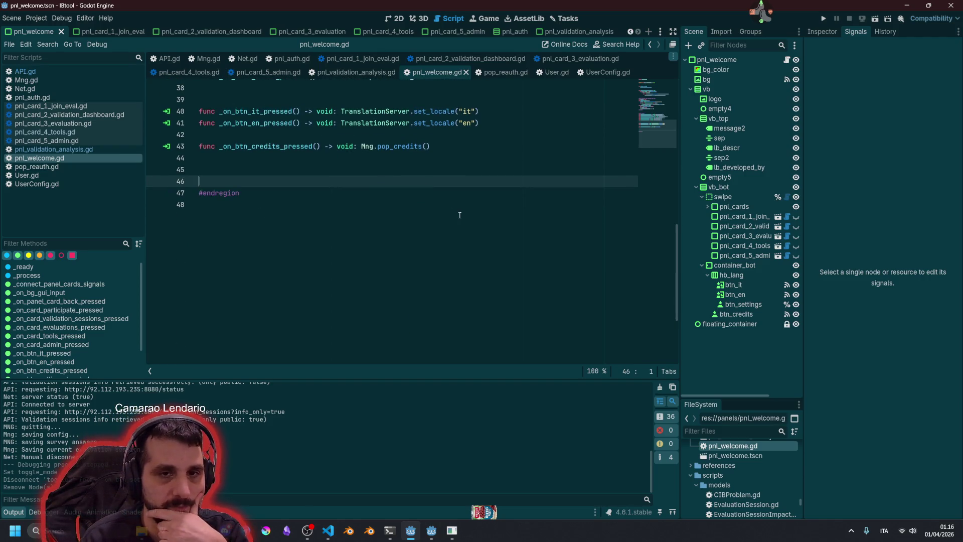
key("BackSpace")
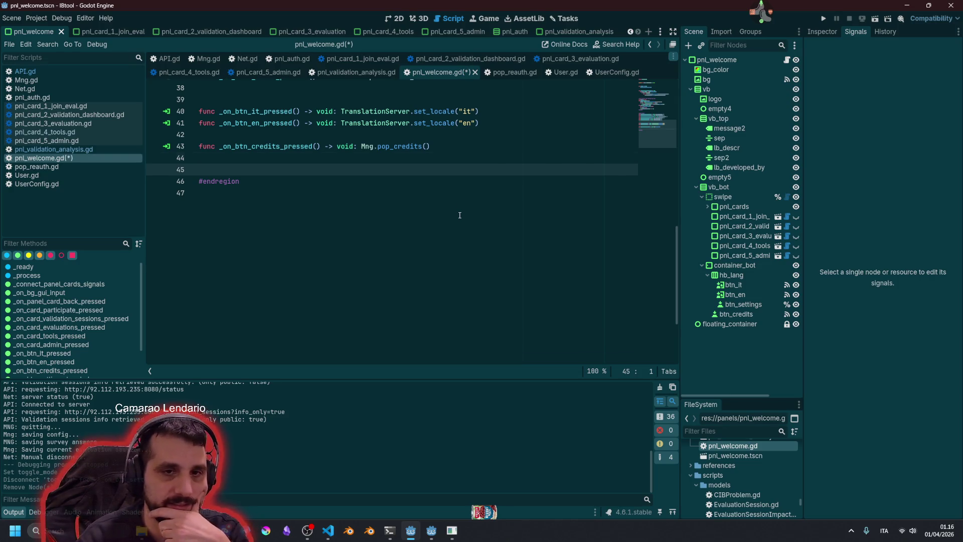
key("BackSpace")
- Connect btn_settings' pressed signal to a new handler and remove its placeholder pass body
left_click(743, 305)
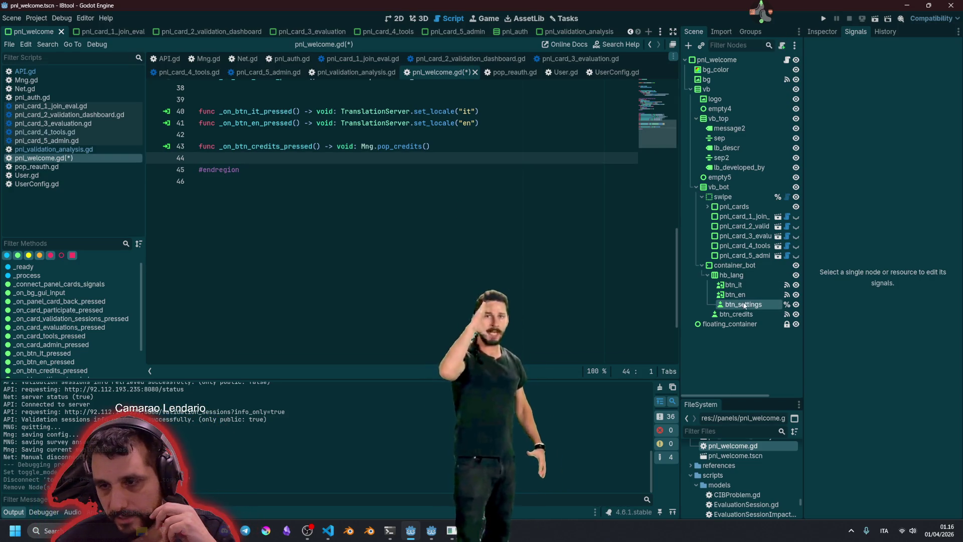
double_click(854, 90)
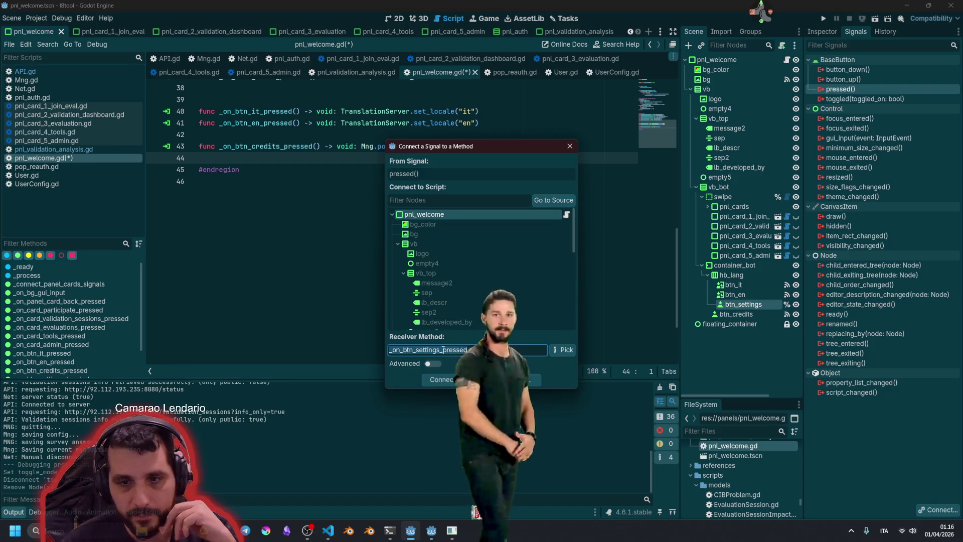
key("Return")
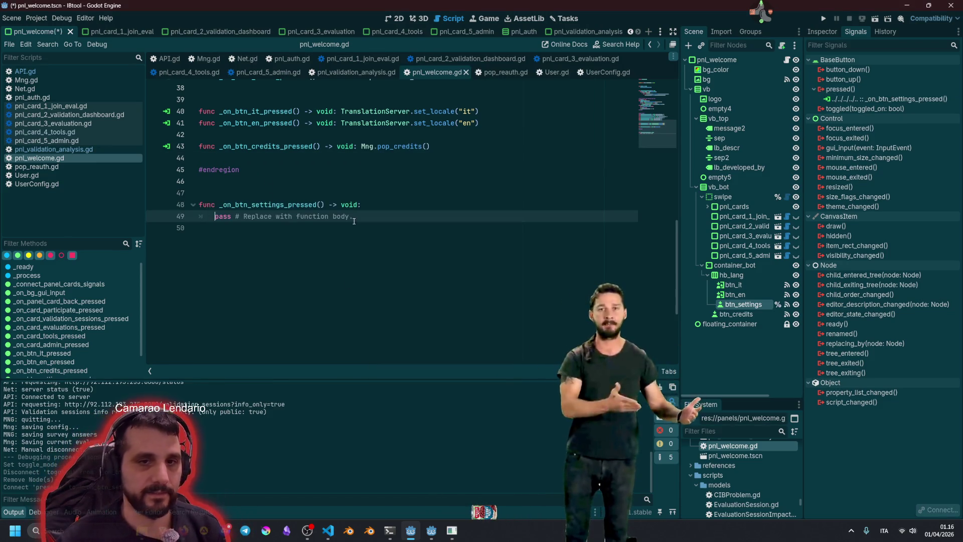
left_click_drag(214, 216, 354, 221)
key("BackSpace")
key("BackSpace")
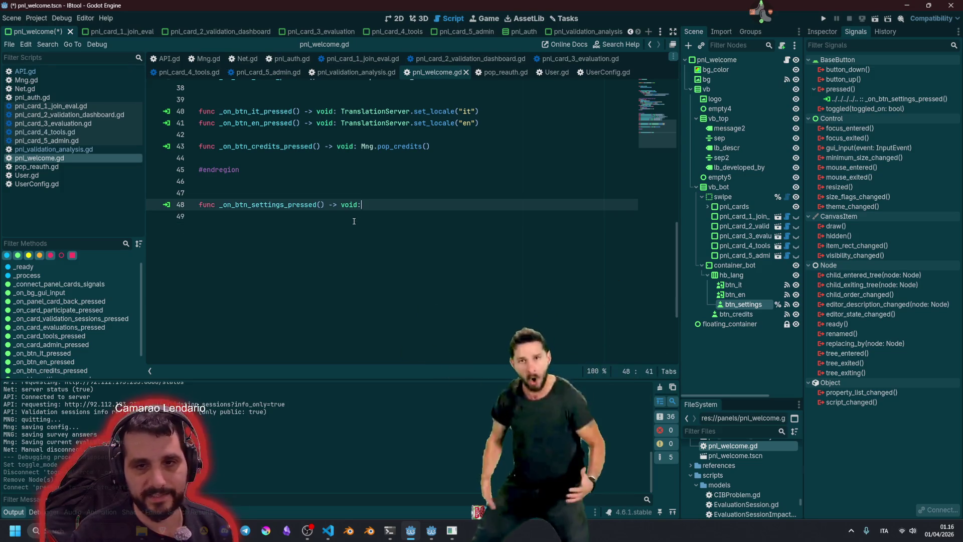
- Move _on_btn_settings_pressed under the credits handler and begin its body with 'Mng.po'
key("alt+Up")
key("alt+Up")
key("alt+Up")
key("Delete")
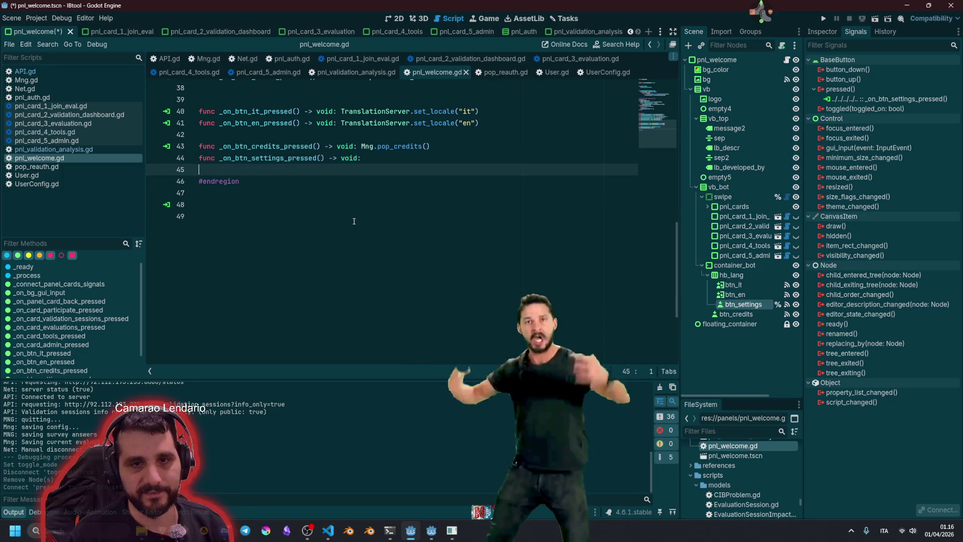
scroll(355, 221, "up", 2)
key("Return")
scroll(354, 222, "up", 4)
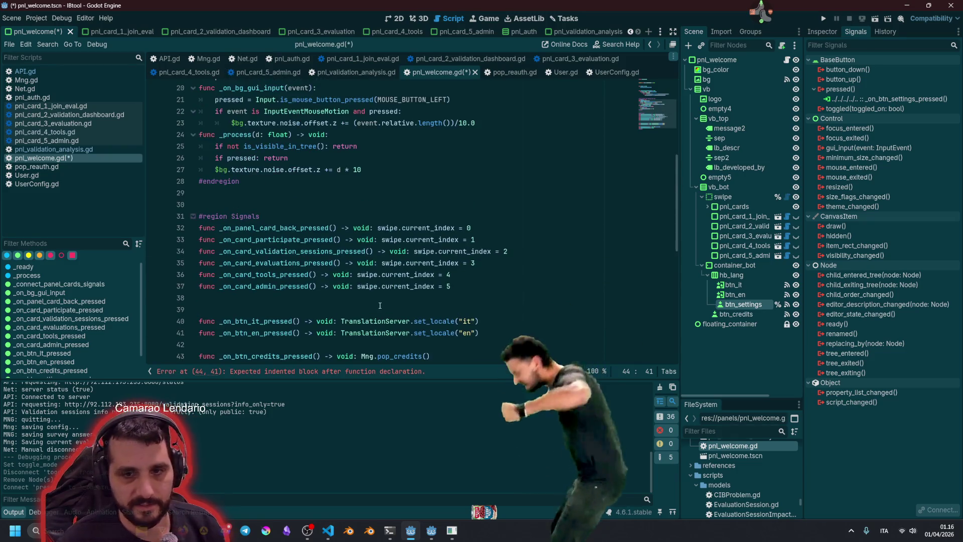
scroll(381, 251, "down", 3)
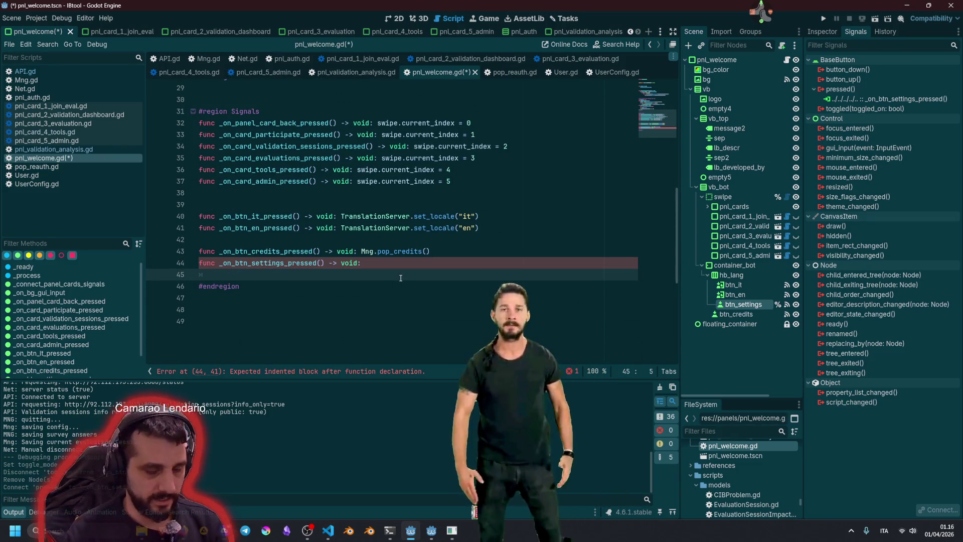
type("Mng")
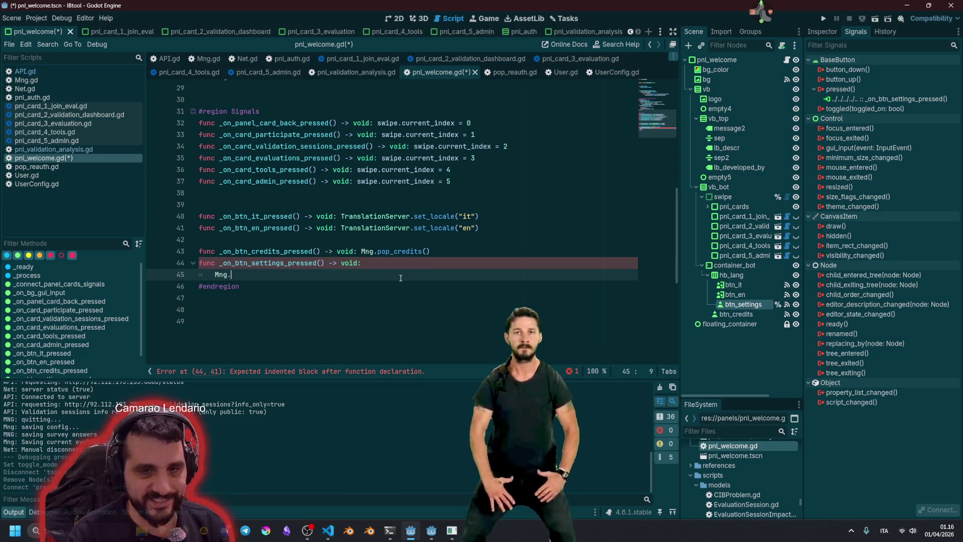
type(".po")
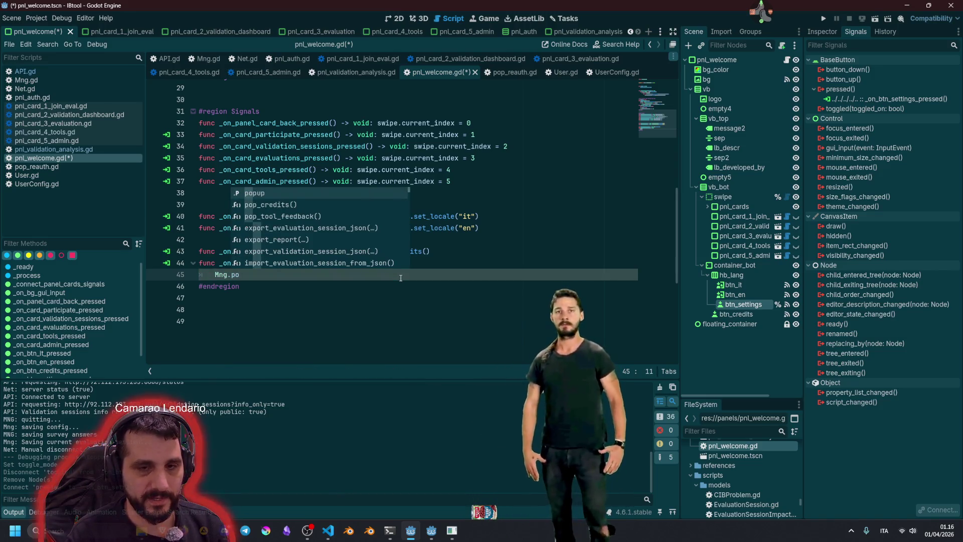
- Complete the handler body to Mng.toast.pop_info( using autocomplete
key("BackSpace")
key("BackSpace")
type("toast.")
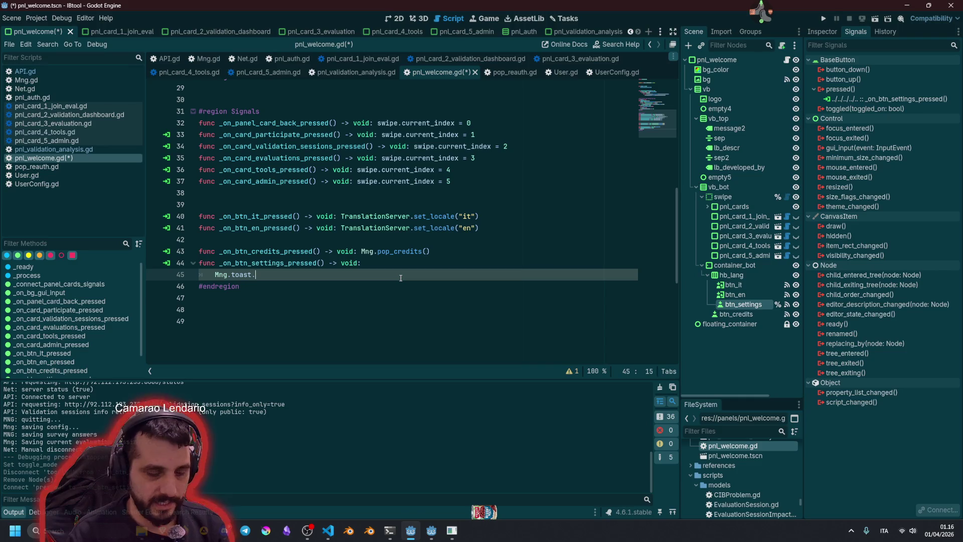
type("po")
key("Down")
key("Down")
key("Down")
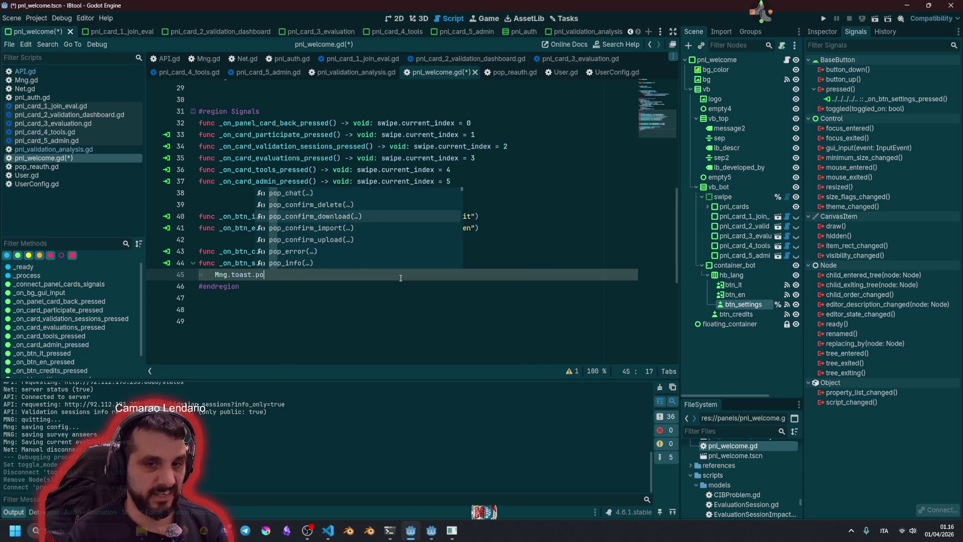
key("Return")
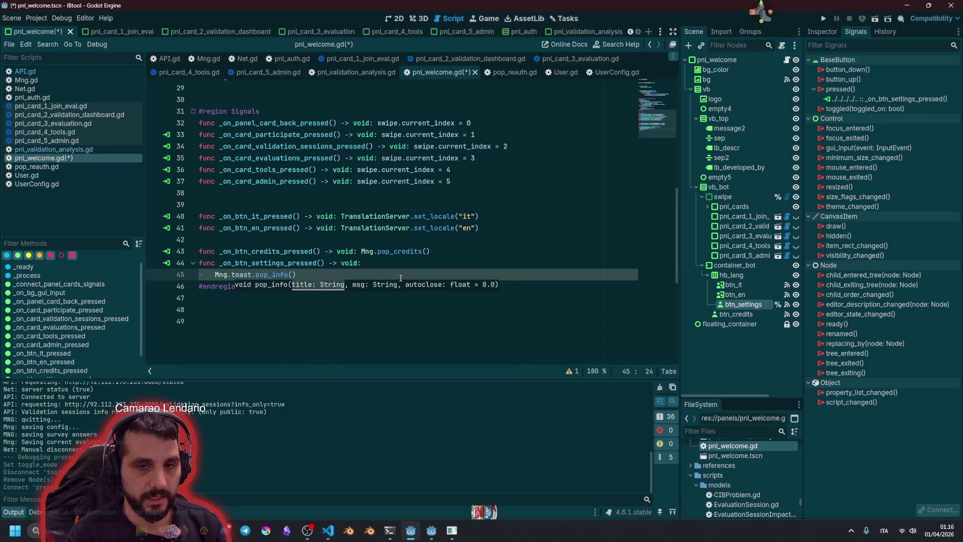
key("Return")
type("\"\"")
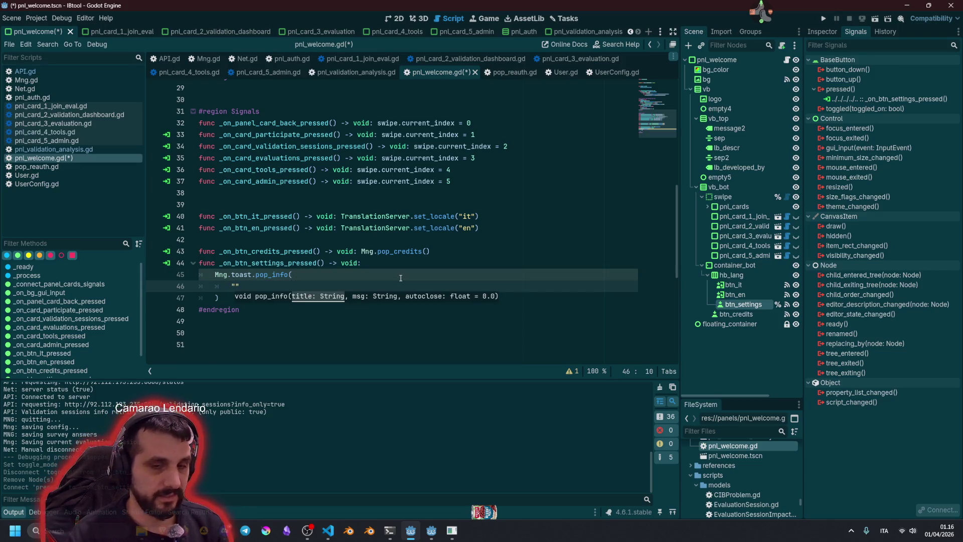
left_click(401, 278)
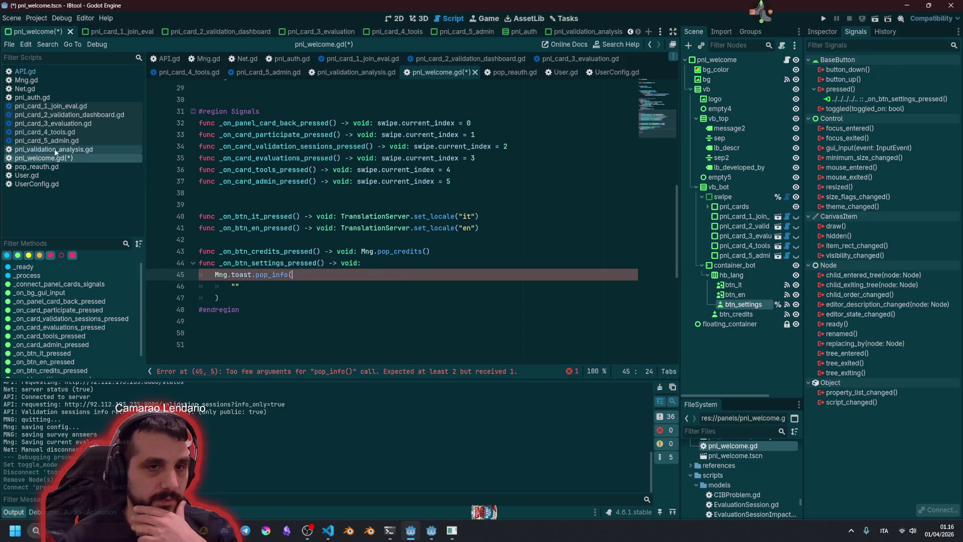
- Copy the missing-feature toast arguments from pnl_card_4_tools.gd and return to pnl_welcome.gd
left_click(55, 149)
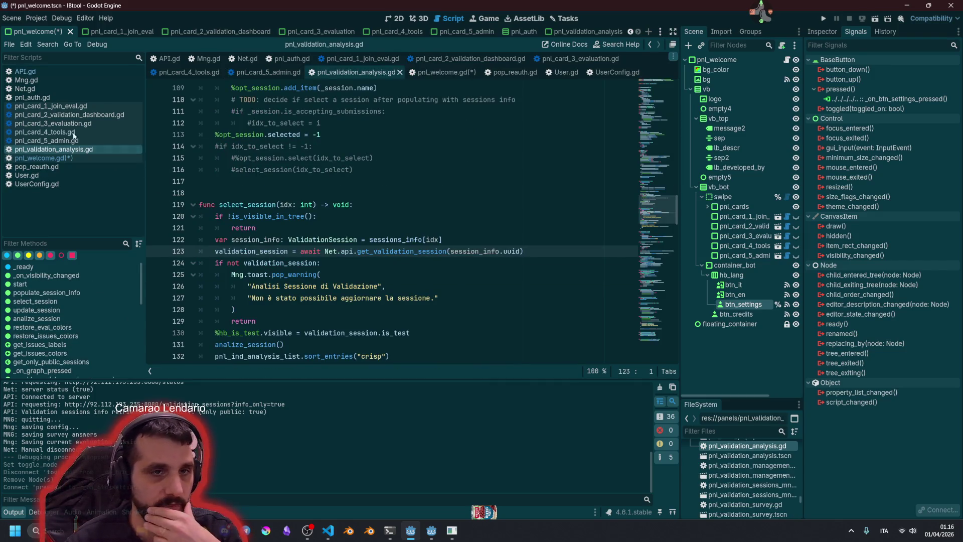
left_click(46, 132)
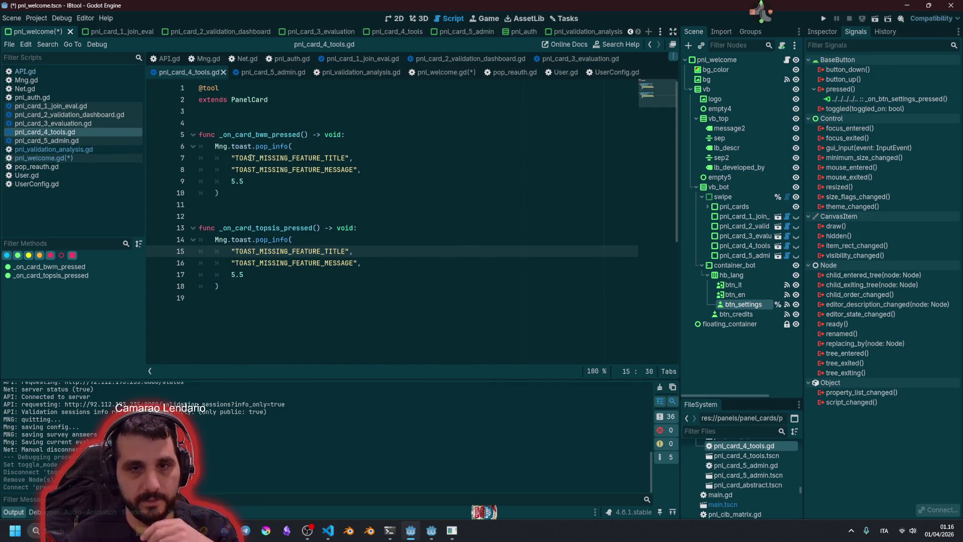
mouse_move(292, 148)
left_mouse_down()
mouse_move(298, 184)
mouse_move(259, 191)
left_mouse_up()
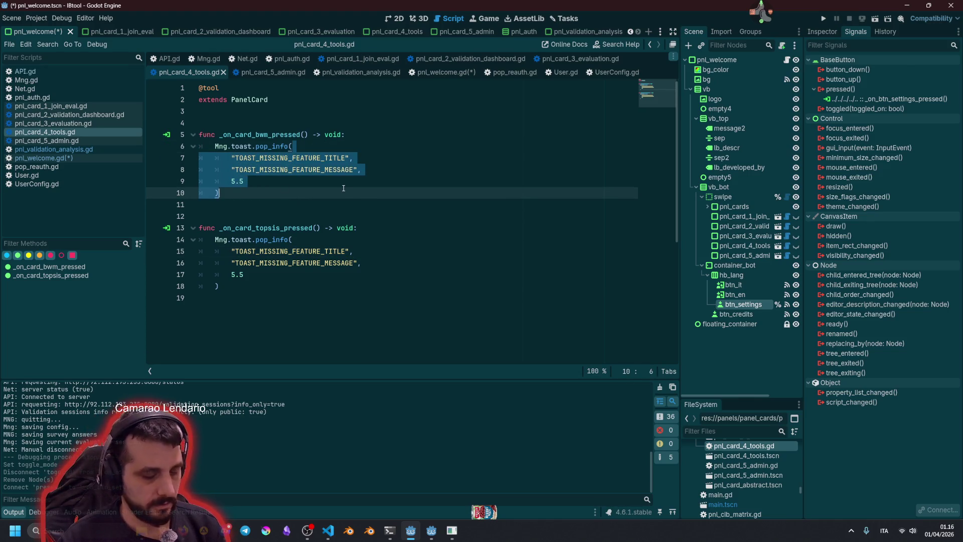
left_click(361, 181)
left_click(75, 158)
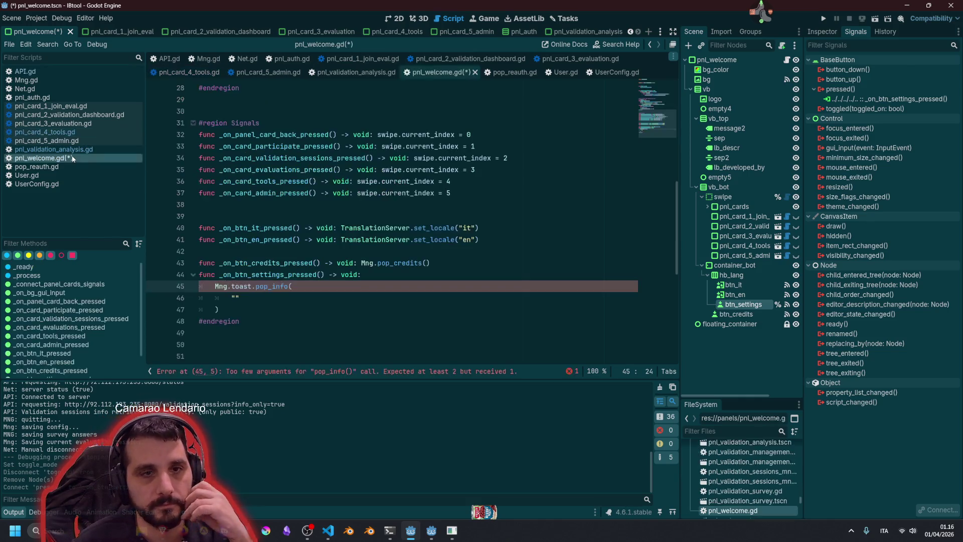
- Paste TOAST_MISSING_FEATURE_TITLE/MESSAGE arguments into pop_info, save, and check its signature
key("shift+Down")
key("shift+Down")
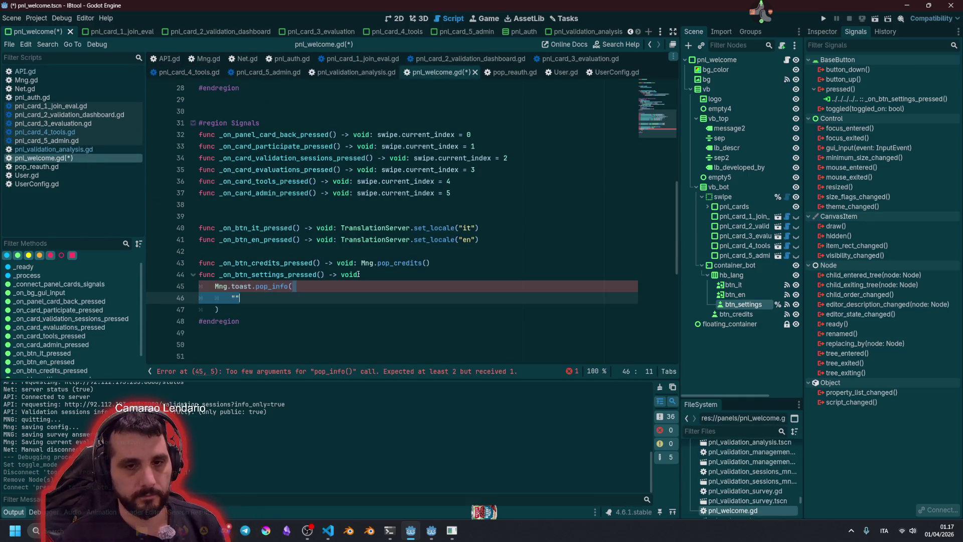
type("Mng.toast.pop_info( \t\t\"TOAST_MISSING_FEATURE_TITLE\", \t\t\"TOAST_MISSING_FEATURE_MESSAGE\", \t\t5.5 \t)")
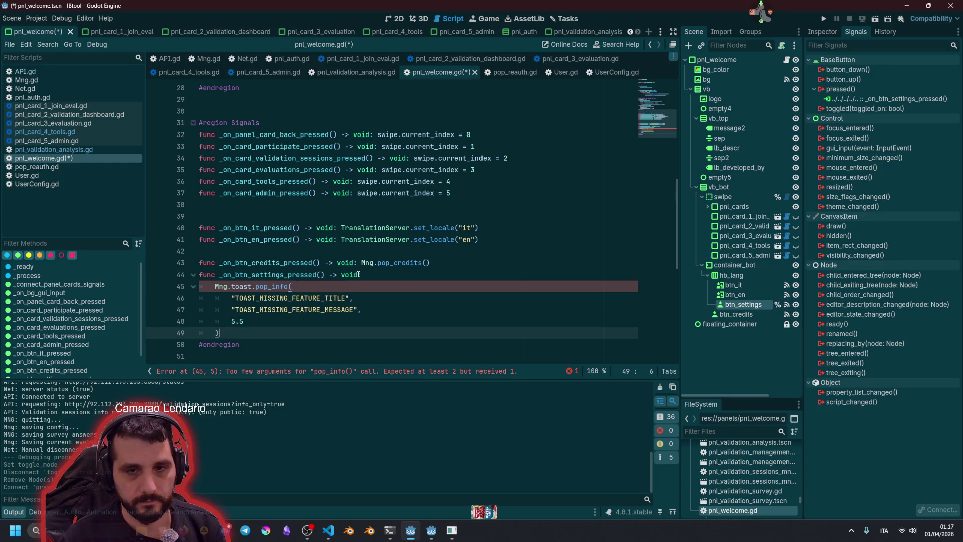
left_click(354, 274)
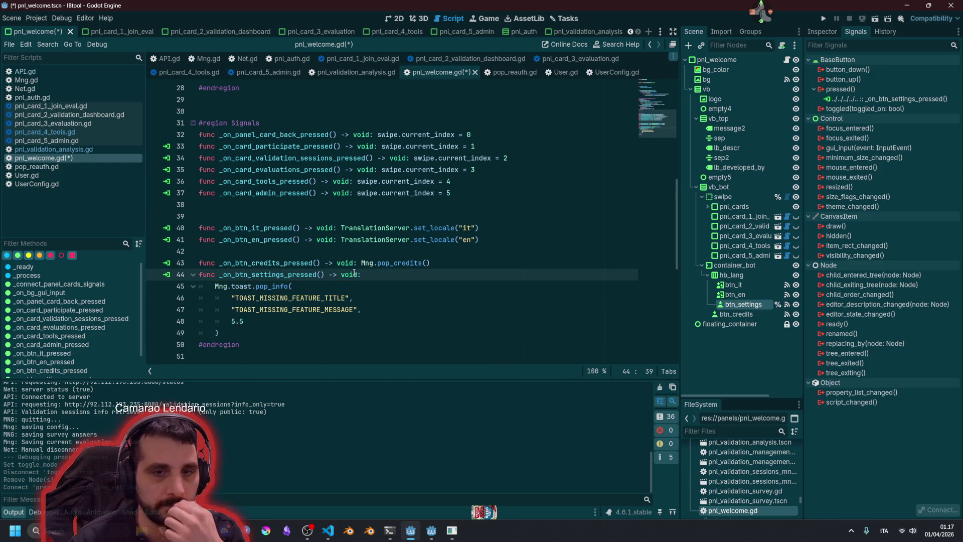
left_click(304, 286)
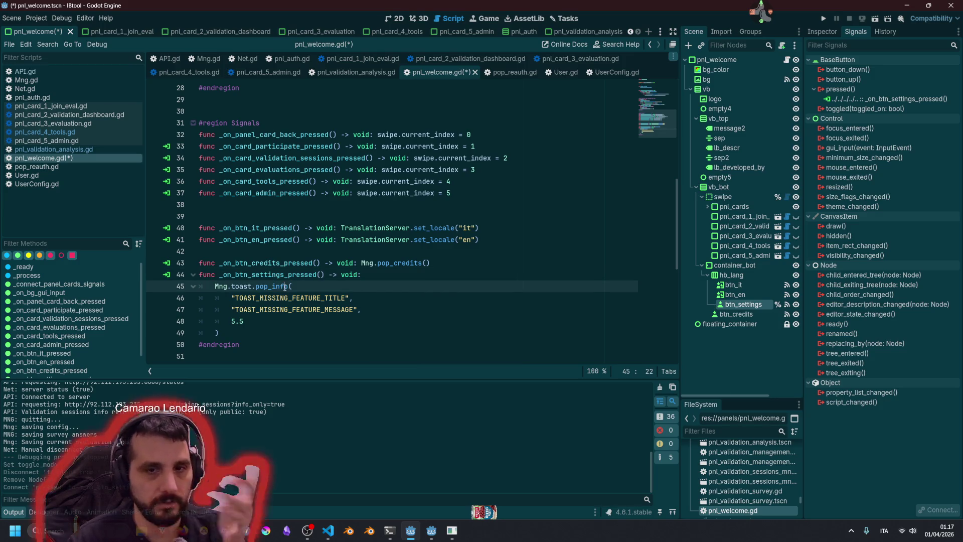
left_click(301, 297)
key("ctrl+s")
left_click(285, 287)
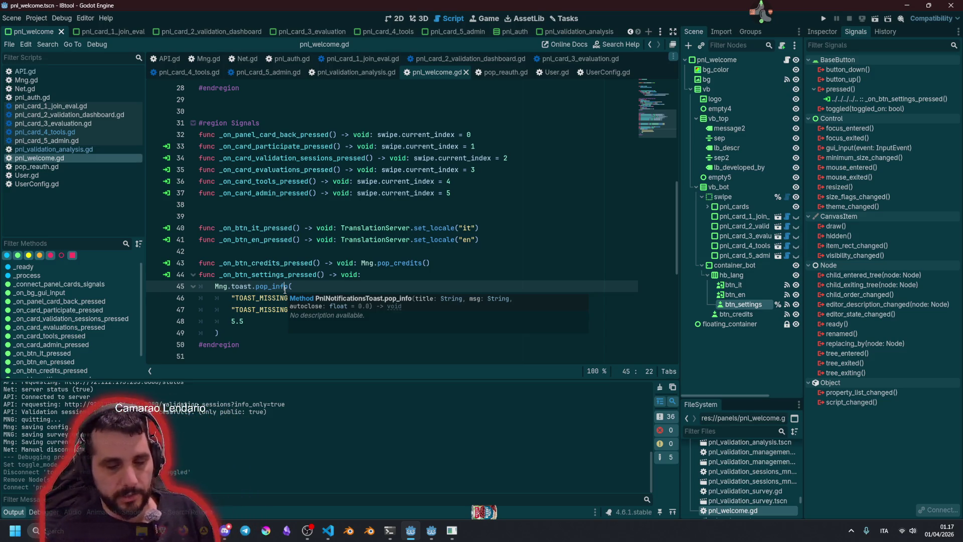
key("Escape")
- Add a '# TODO: create settings panel' comment above the toast call and save
key("ctrl+shift+Return")
type("# TO")
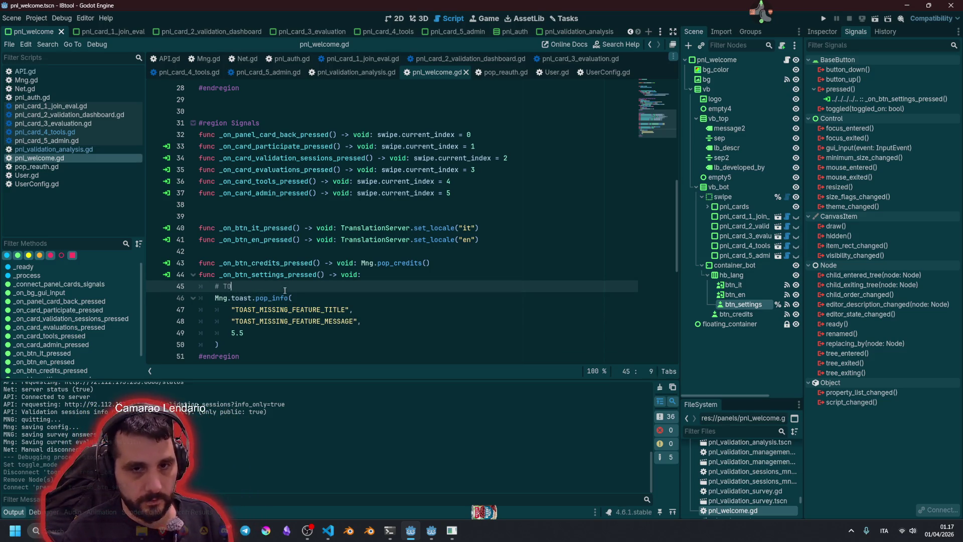
type("DO:")
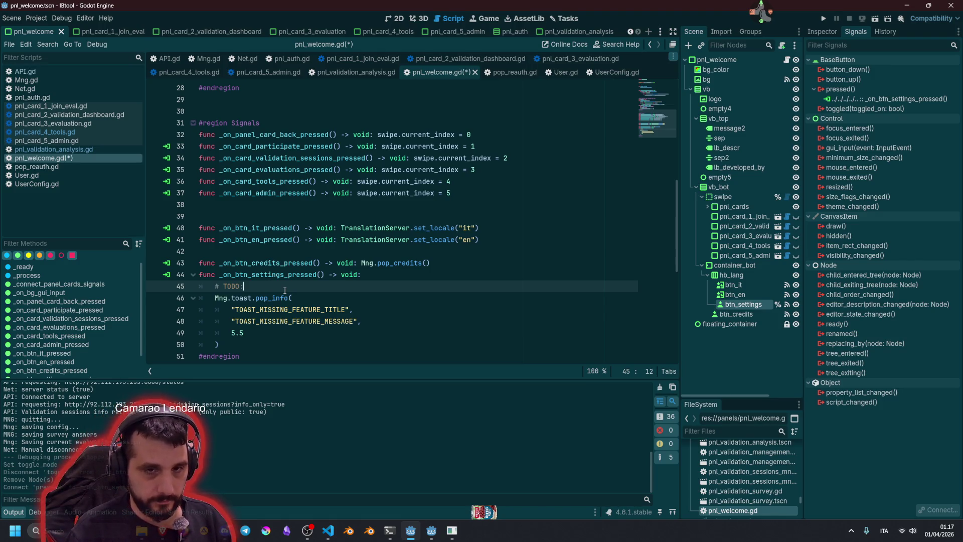
type(" create settin")
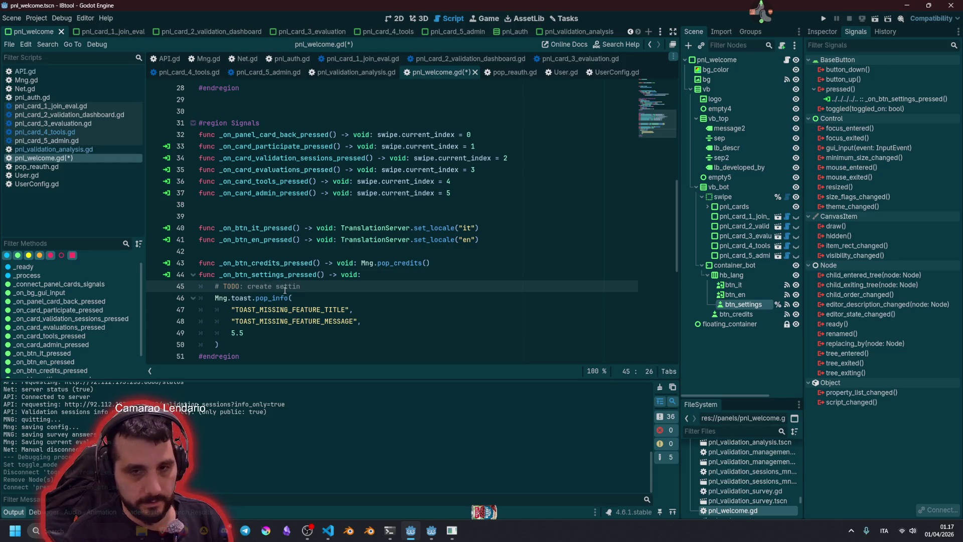
type("gs panel")
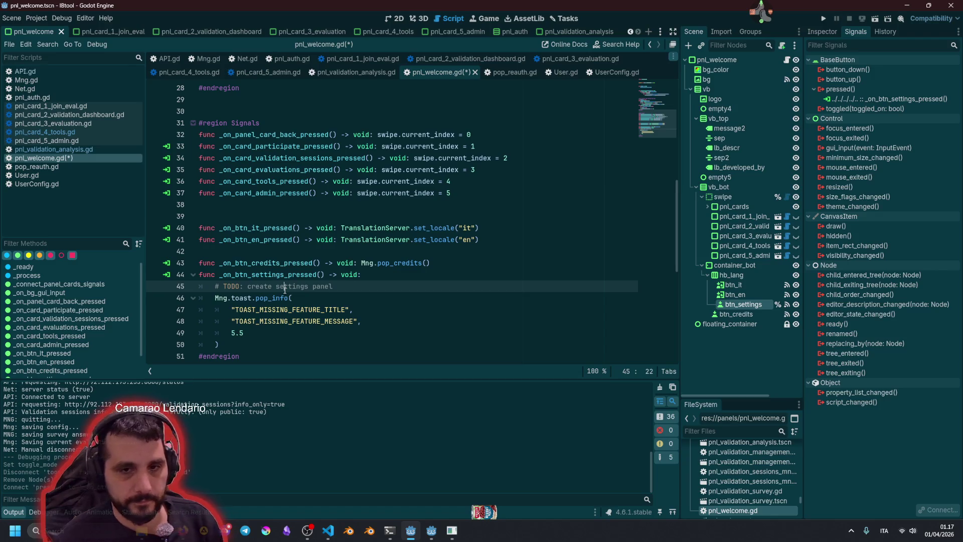
left_click(348, 308)
key("ctrl+s")
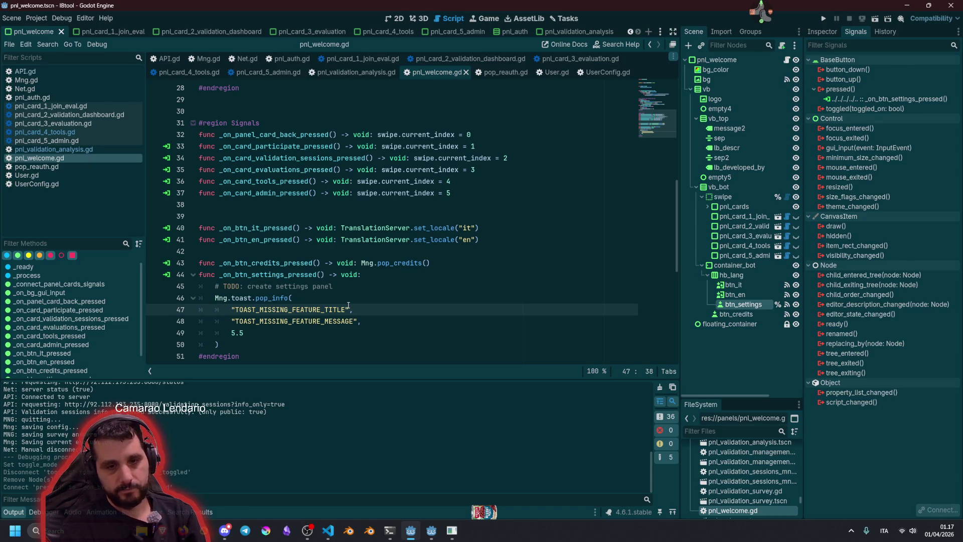
- Scroll to the top of pnl_welcome.gd, then switch to the localization spreadsheet
left_click(346, 266)
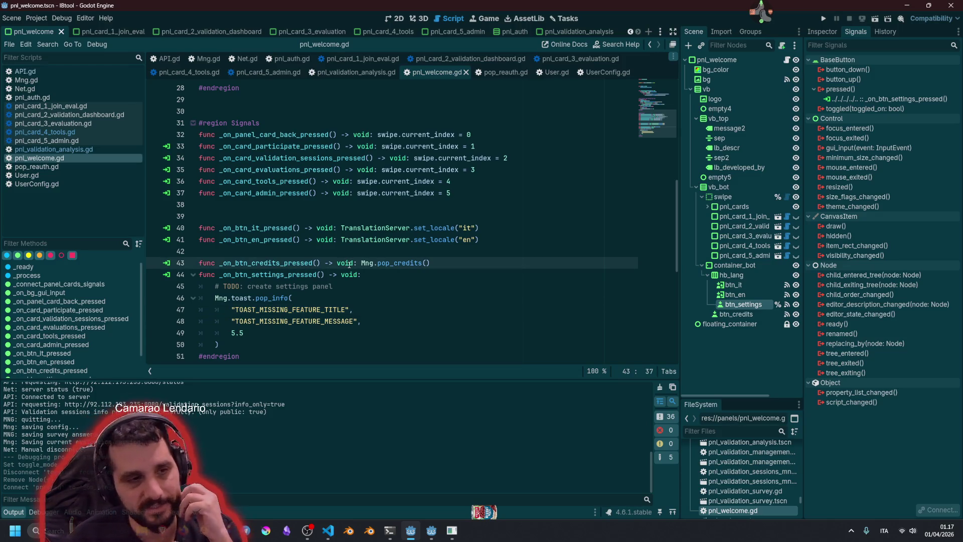
left_click(397, 209)
scroll(397, 209, "up", 4)
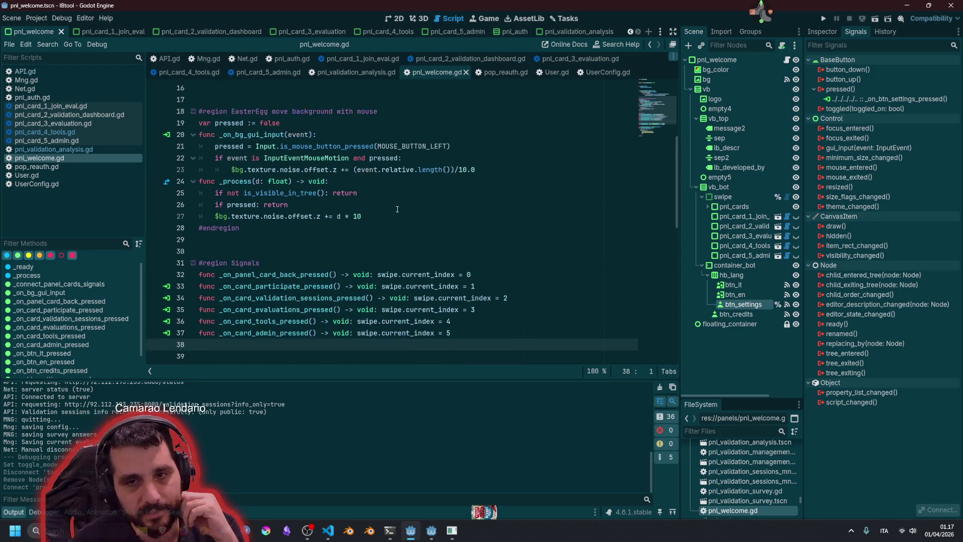
left_click(397, 209)
scroll(397, 209, "up", 5)
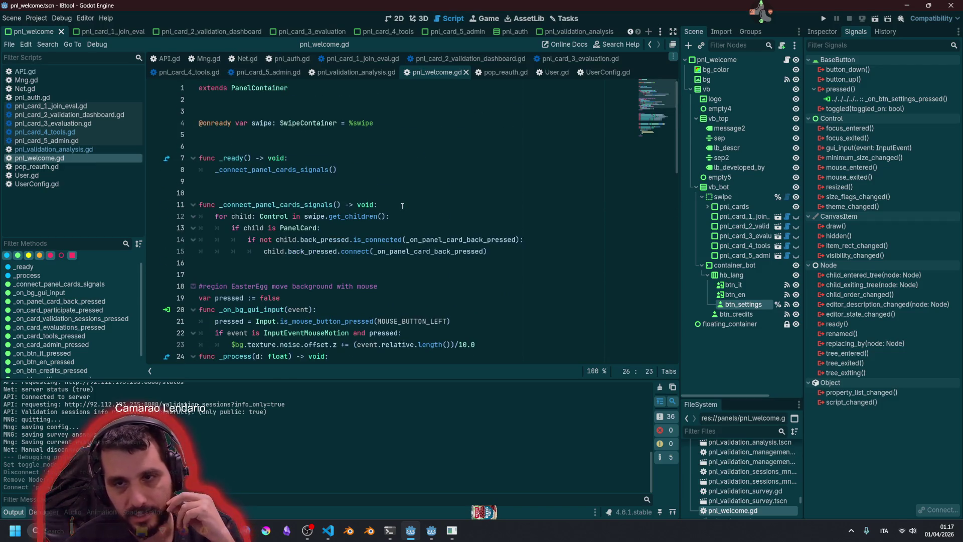
left_click(552, 227)
key("alt+Tab")
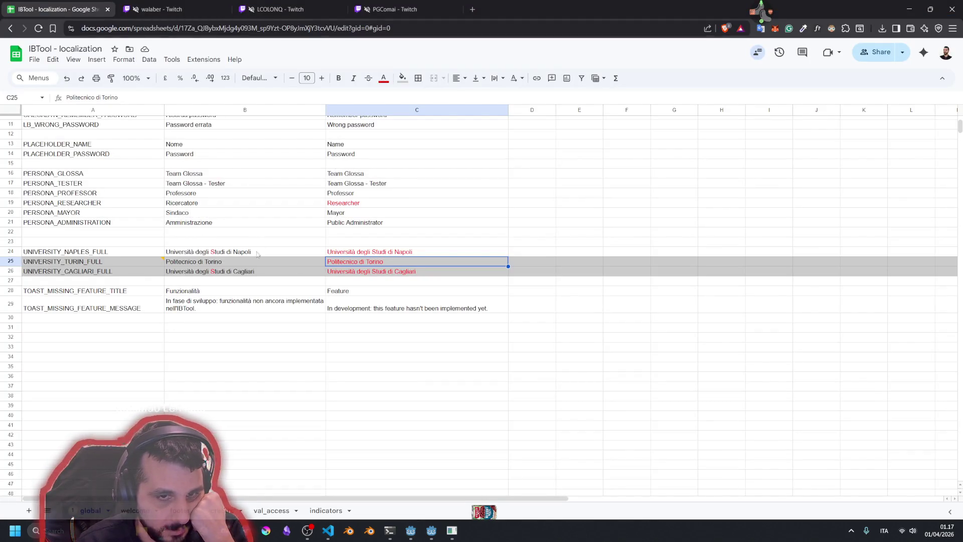
- Review the global sheet's toast strings, then scroll through the welcome sheet
left_click(254, 328)
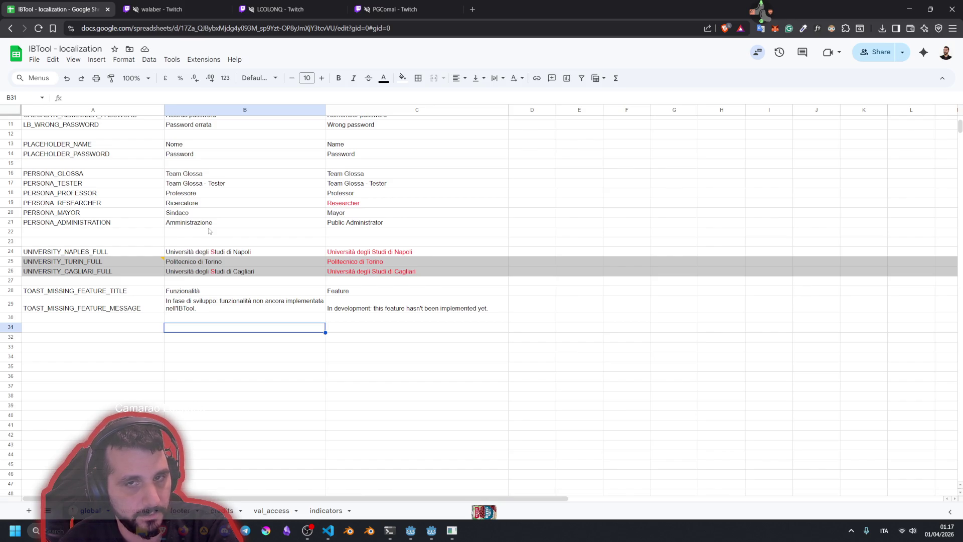
scroll(242, 198, "up", 3)
left_click(234, 171)
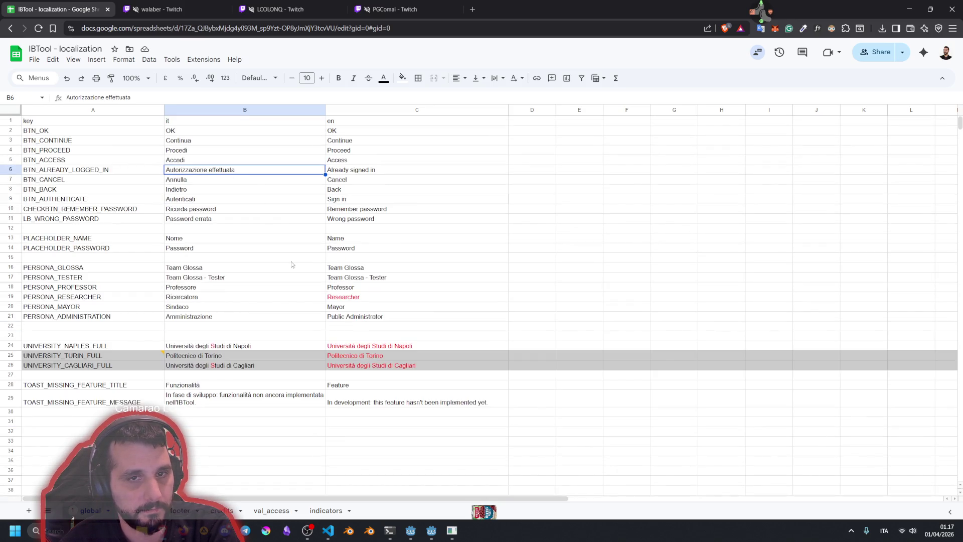
left_click(134, 510)
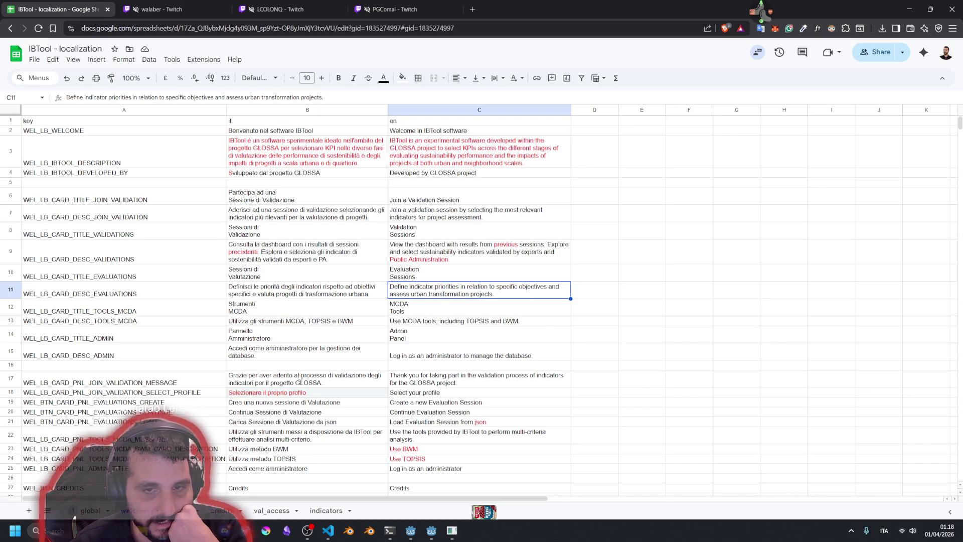
scroll(401, 403, "down", 3)
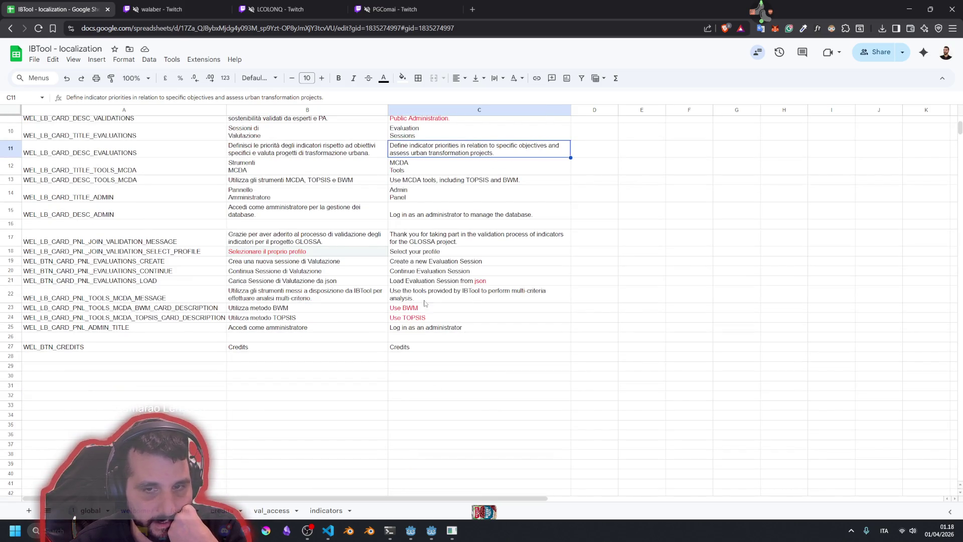
scroll(361, 326, "up", 3)
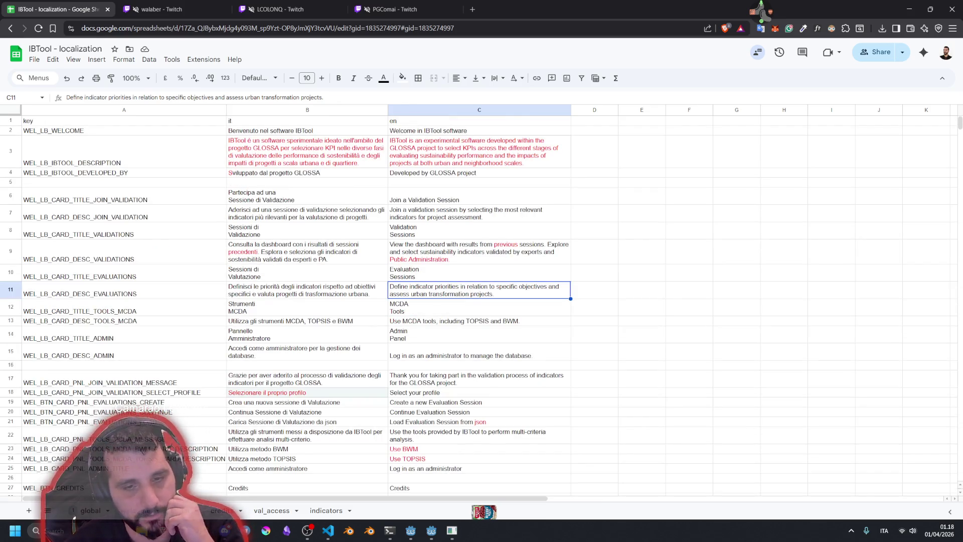
- Browse the footer, credits and val_access sheets and check the File > Download formats
key("alt+Up")
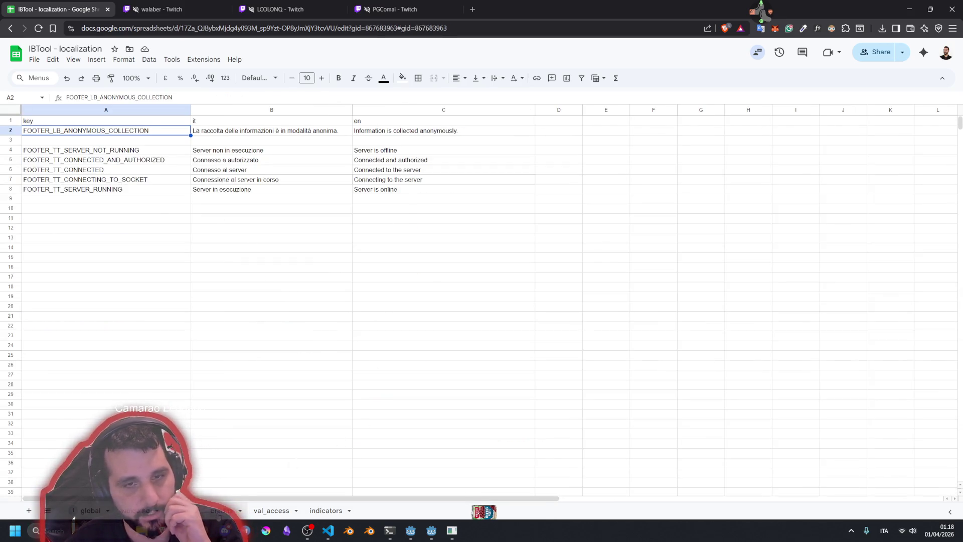
left_click(217, 515)
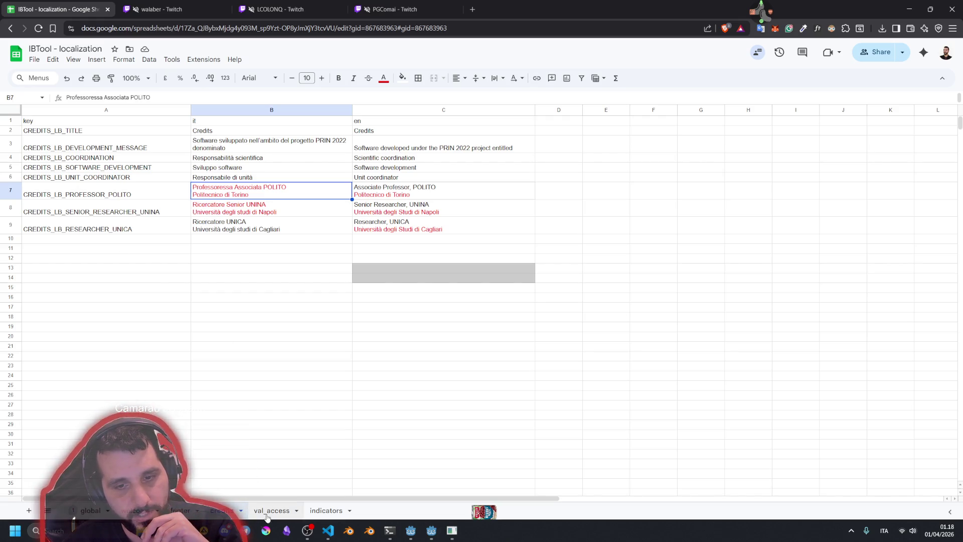
left_click(267, 515)
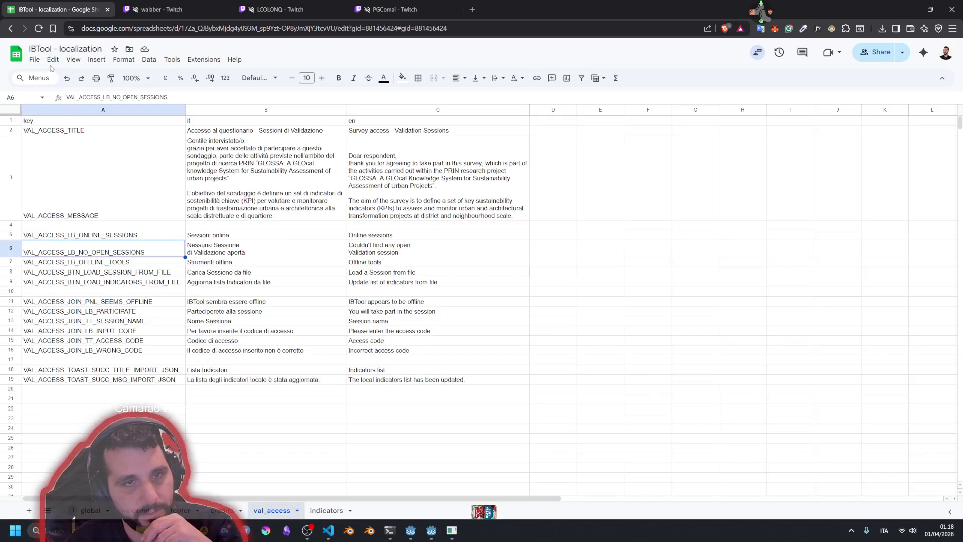
left_click(34, 60)
mouse_move(95, 173)
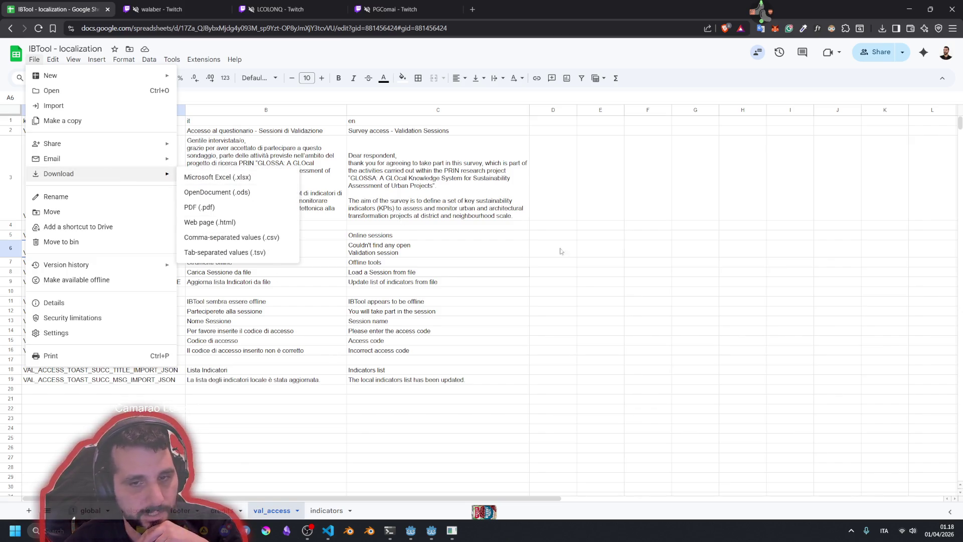
left_click(602, 257)
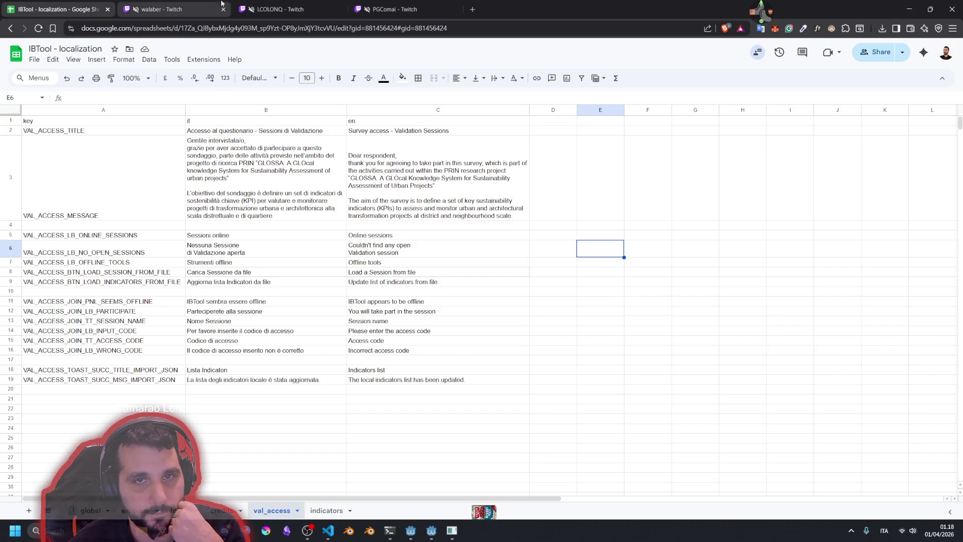
- Return to pnl_welcome.gd in Godot and run the project as a debug build
left_click(397, 6)
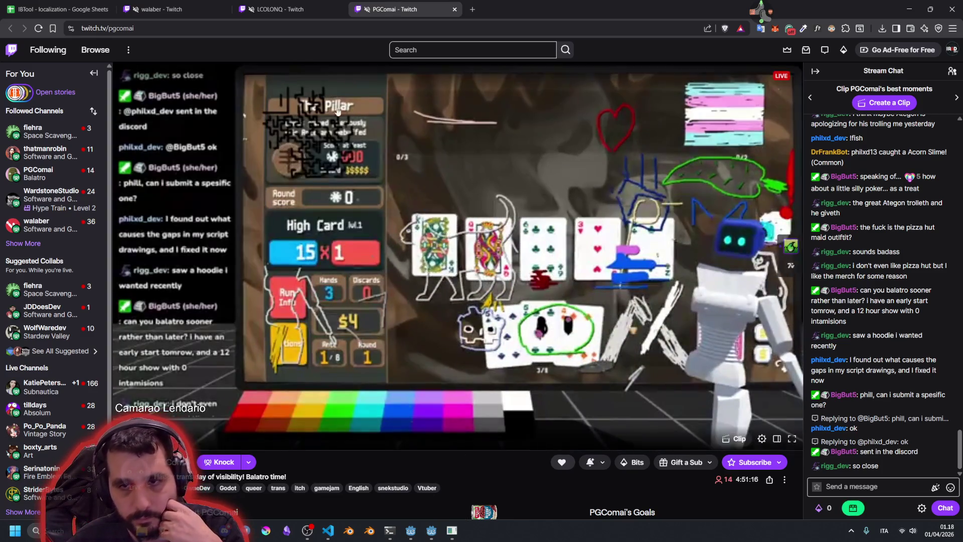
left_click(411, 530)
left_click(360, 286)
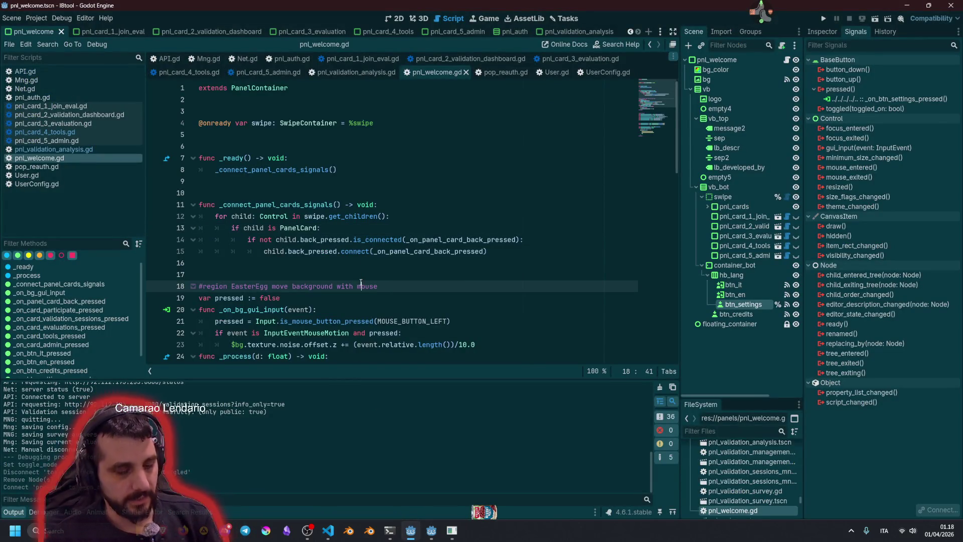
key("F5")
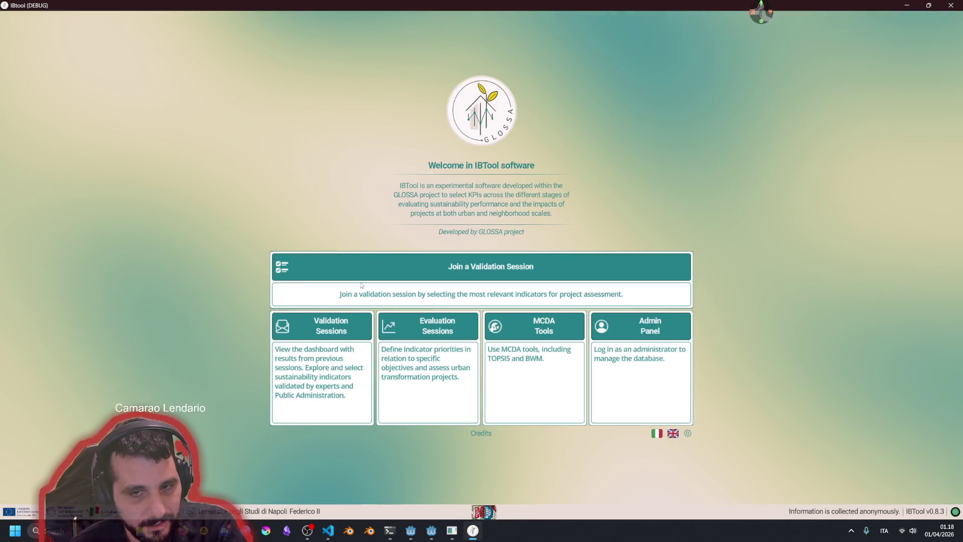
- Trigger the English settings feature-in-development toast four times from the gear button
left_click(687, 434)
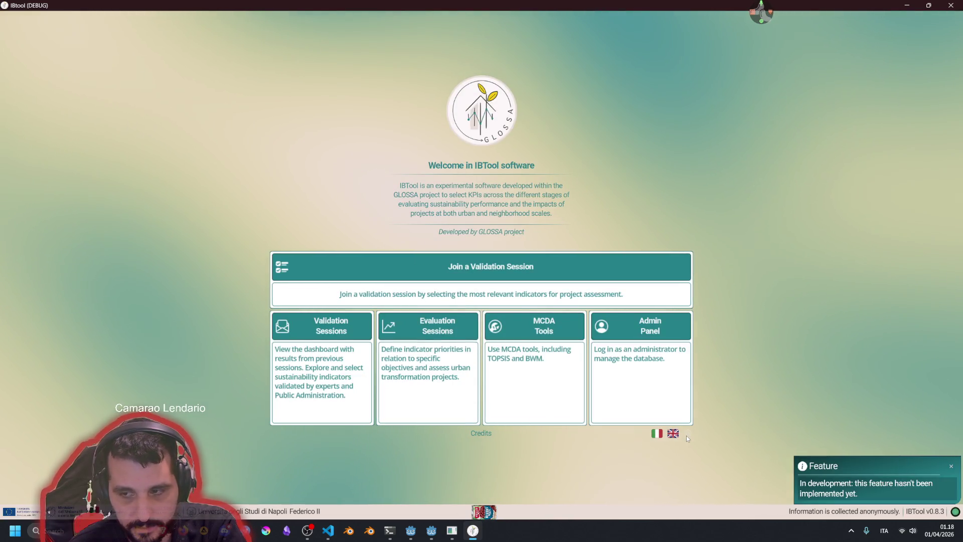
left_click(687, 435)
left_click(687, 434)
left_click(687, 435)
left_click(687, 434)
left_click(687, 434)
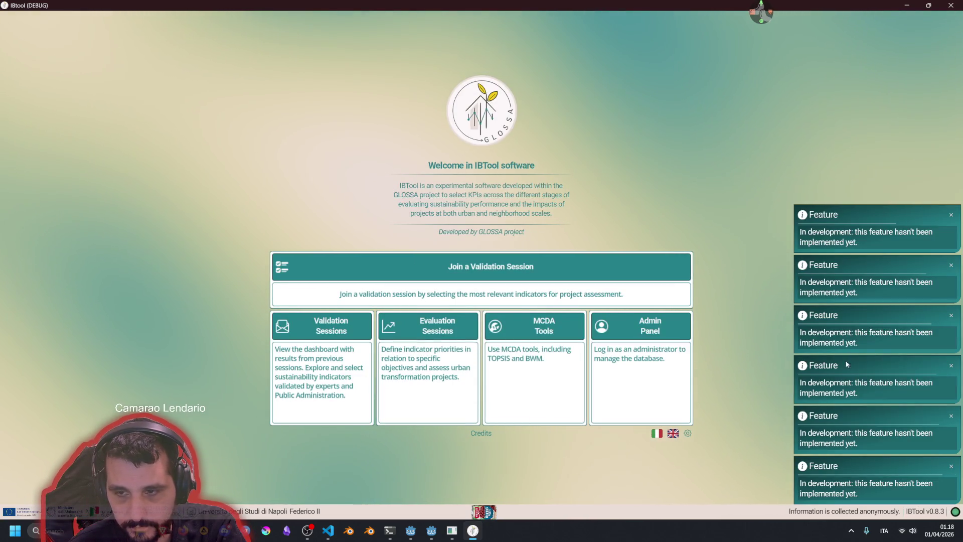
- Switch to Italian, close two toasts, and fire several Italian Funzionalità settings toasts
left_click(657, 435)
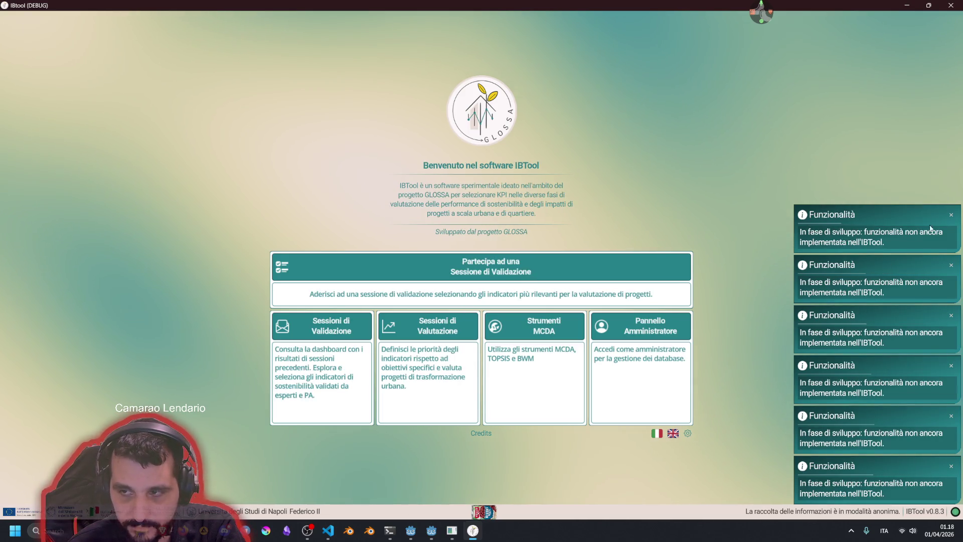
left_click(951, 215)
left_click(951, 264)
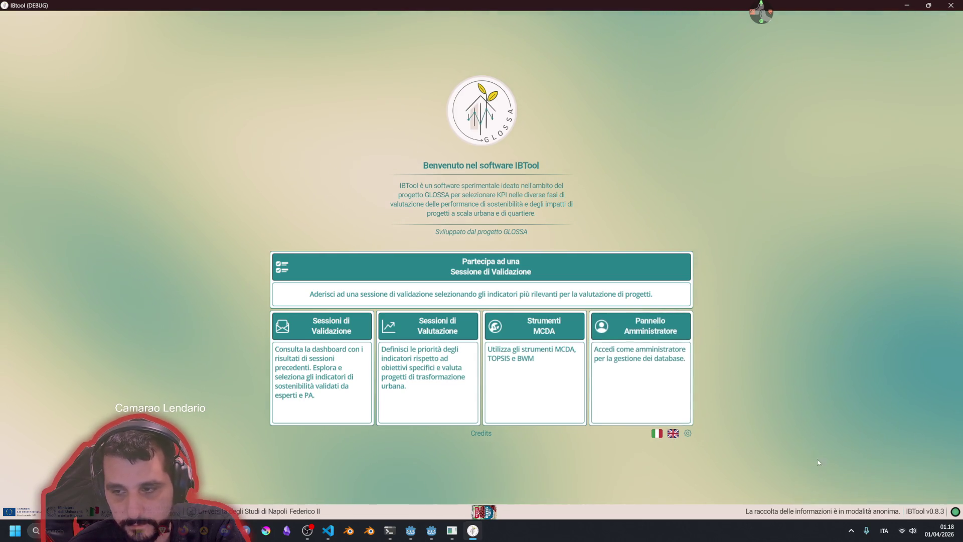
left_click(688, 434)
triple_click(688, 434)
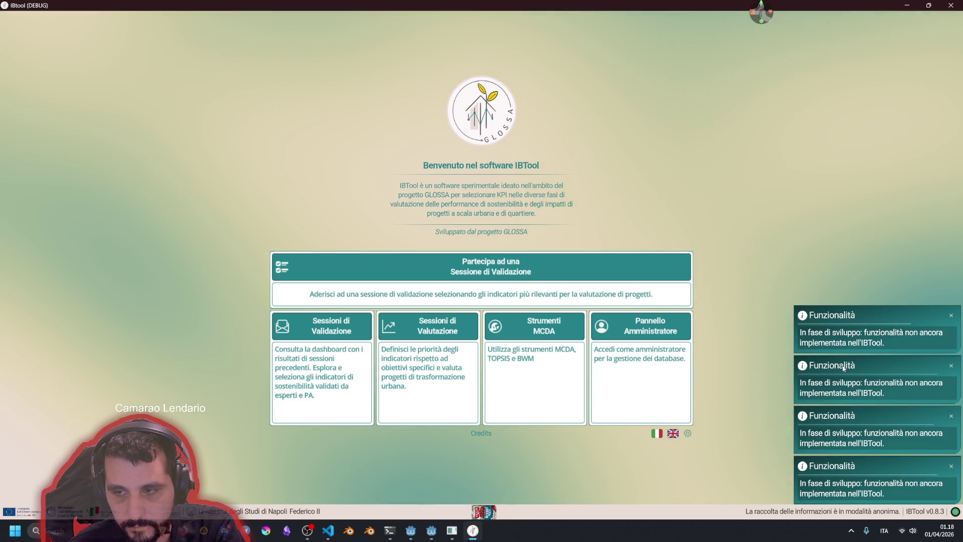
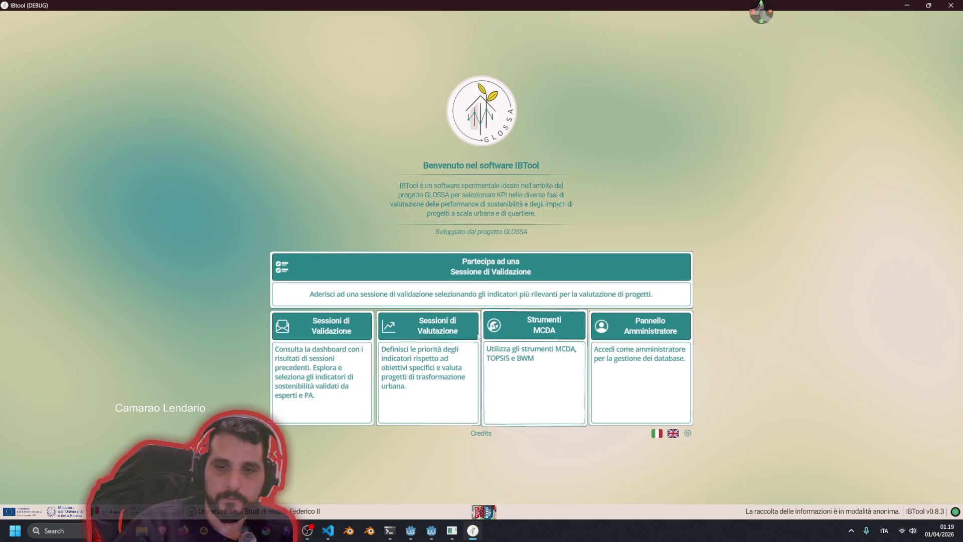
- Open and close the Sessioni di Valutazione panel a couple of times
left_click(454, 381)
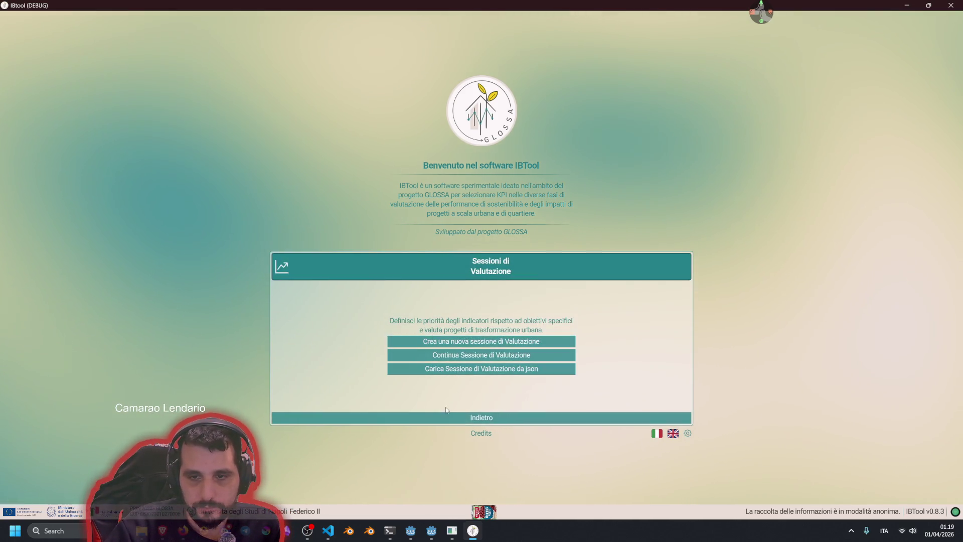
left_click(449, 416)
left_click(449, 415)
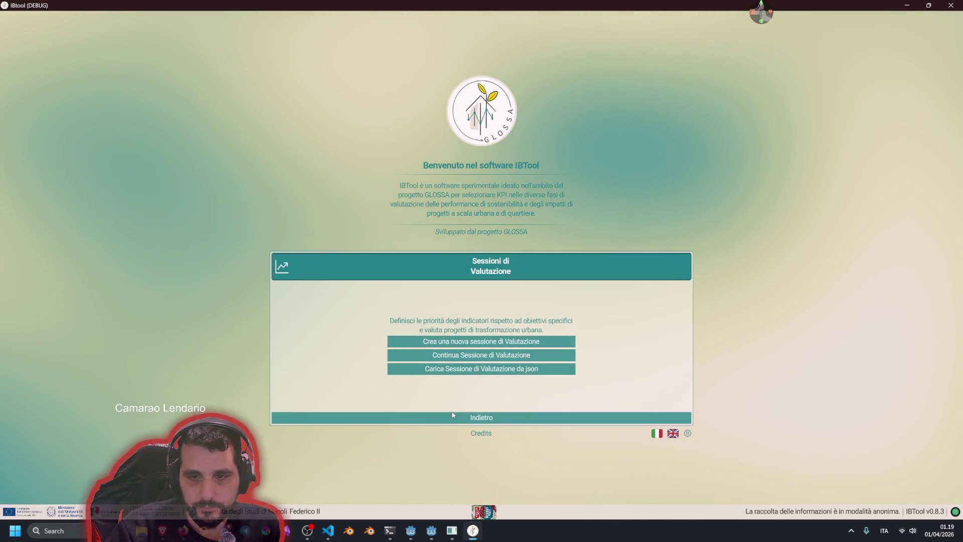
left_click(453, 415)
- Peek at Sessioni di Validazione, return to Sessioni di Valutazione, and choose to load a json session
left_click(333, 348)
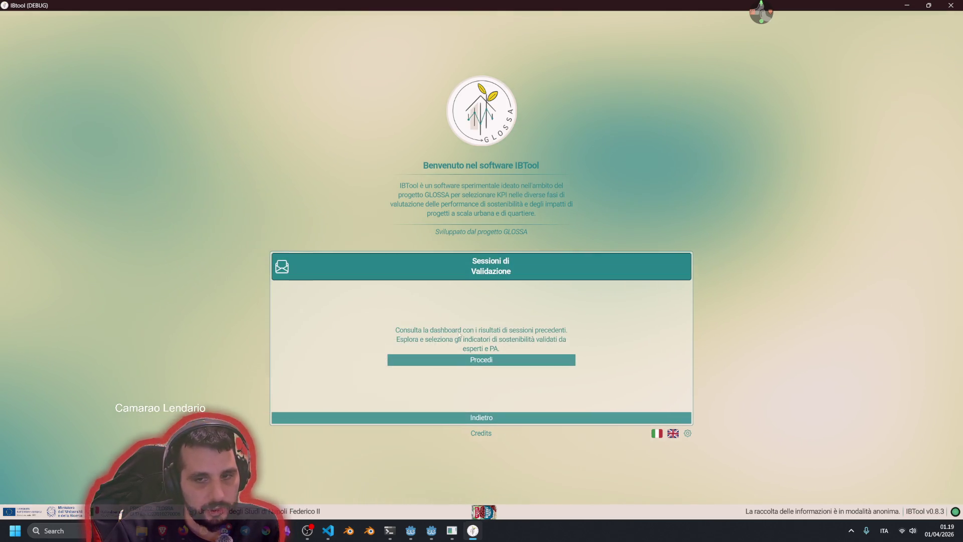
left_click(448, 417)
left_click(448, 382)
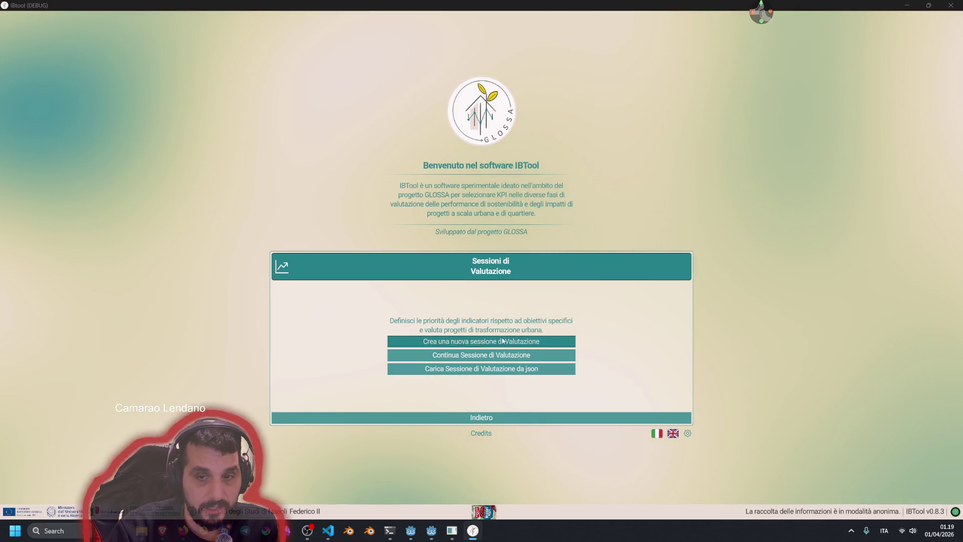
left_click(476, 369)
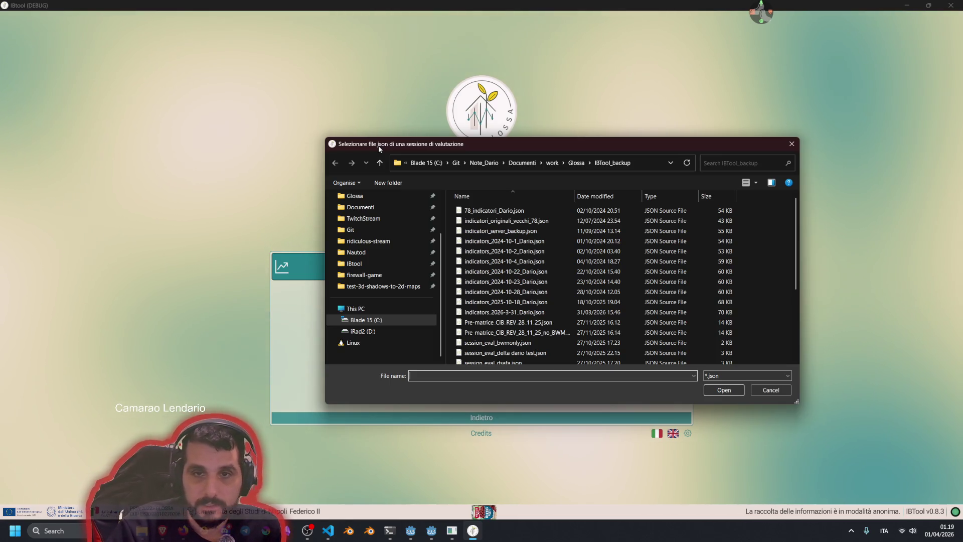
- Cancel the json picker, switch IBTool to English via the UK flag, recheck the picker, then minimize IBTool
left_click(768, 390)
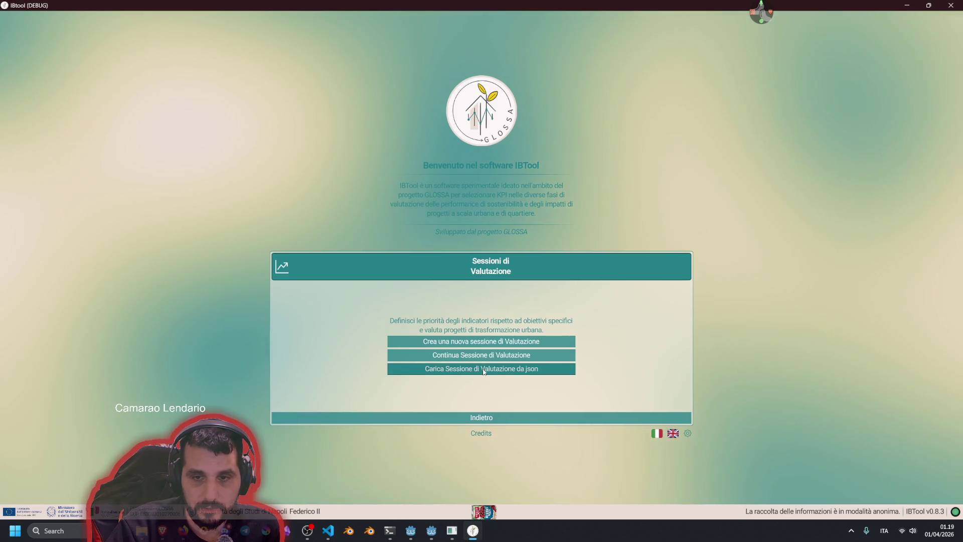
left_click(672, 433)
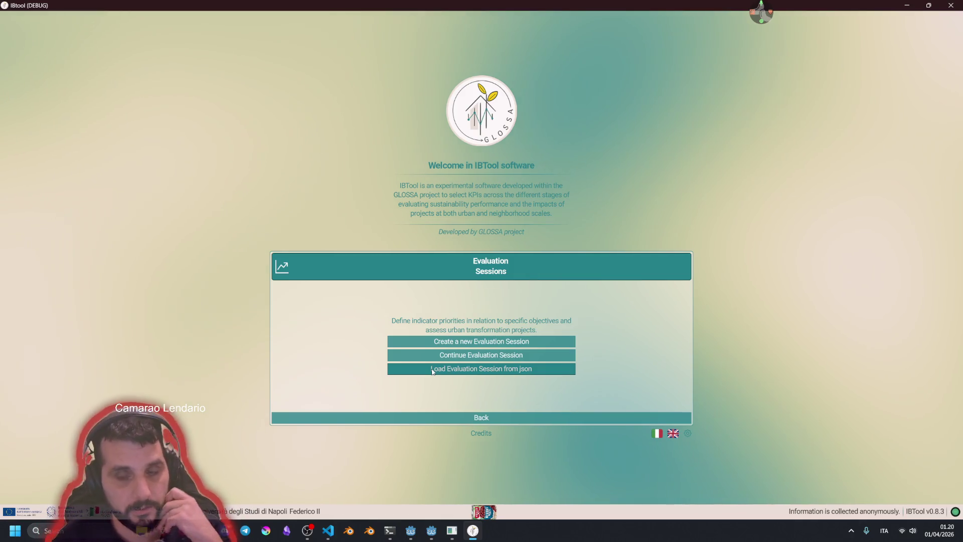
left_click(449, 372)
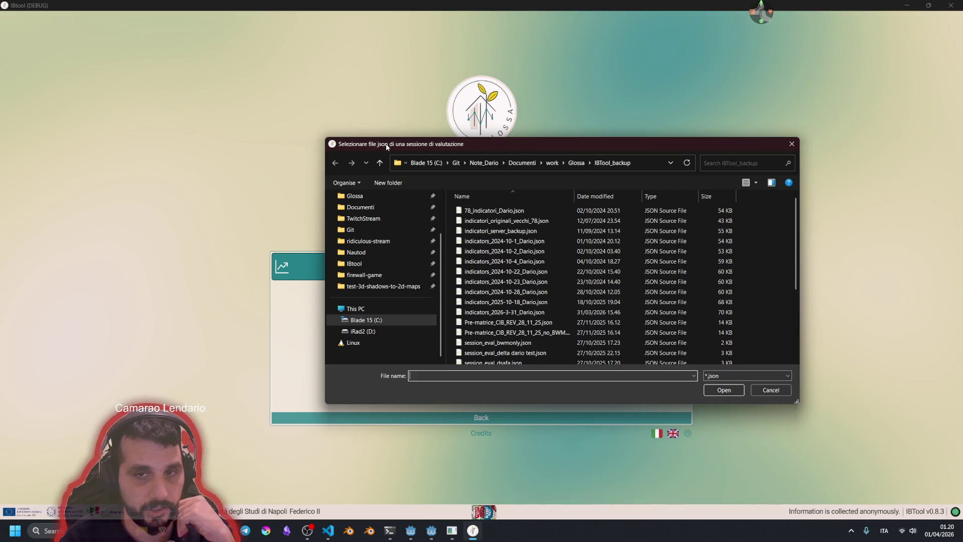
key("Escape")
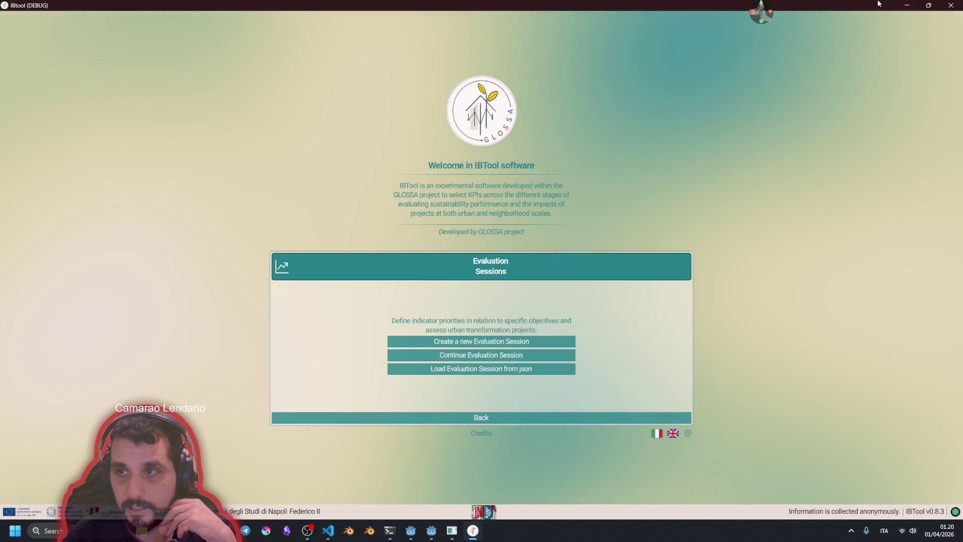
left_click(906, 5)
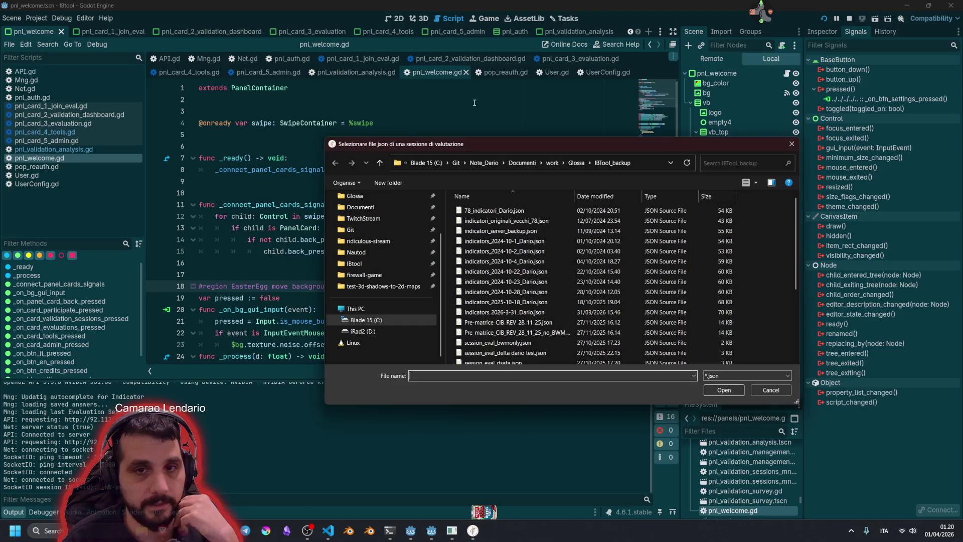
- Close the leftover json dialog and follow import_evaluation_session_from_json from pnl_card_3_evaluation.gd into Mng.gd
left_click(792, 144)
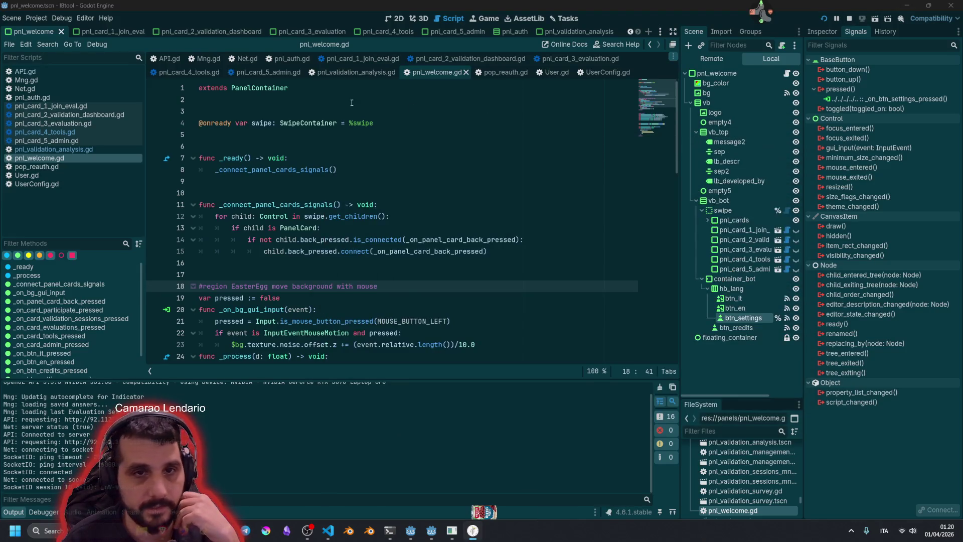
left_click(63, 124)
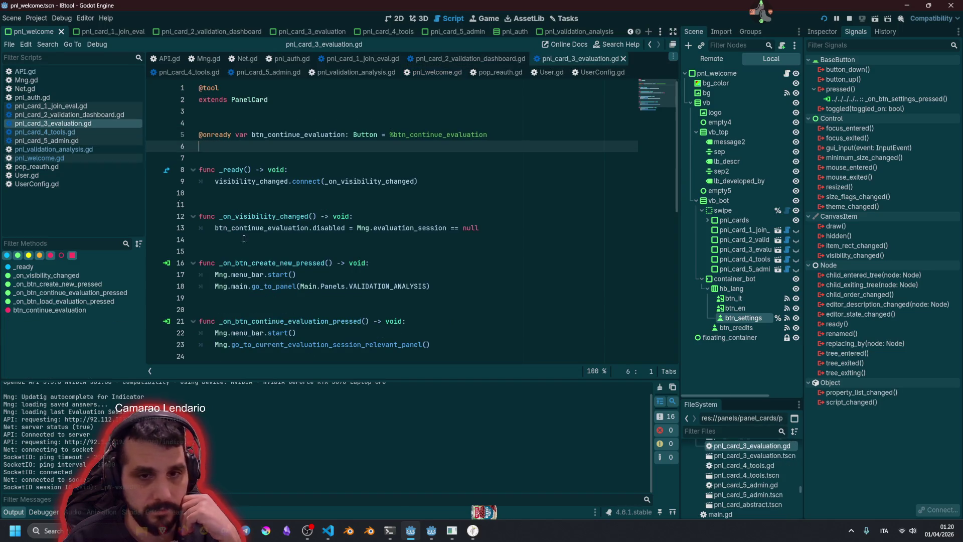
scroll(367, 284, "down", 1)
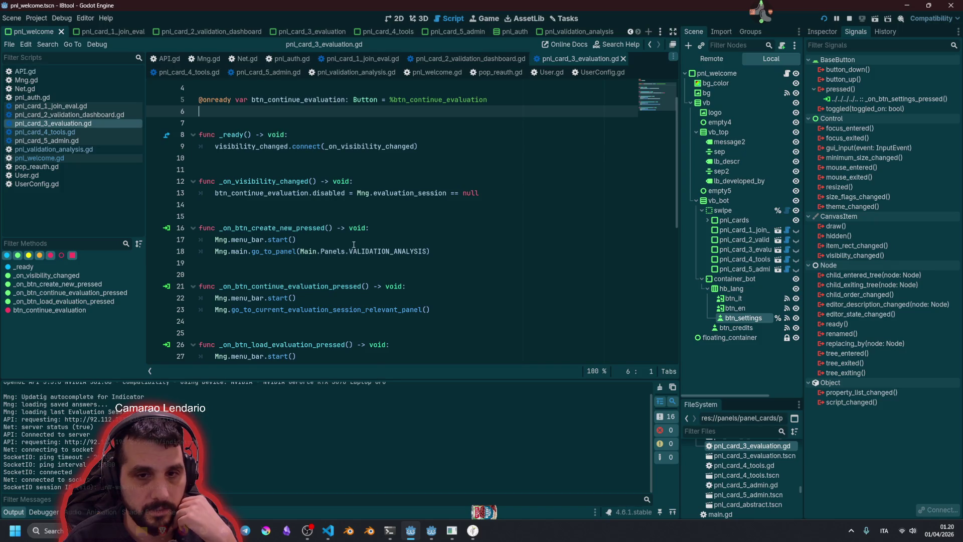
scroll(308, 302, "down", 1)
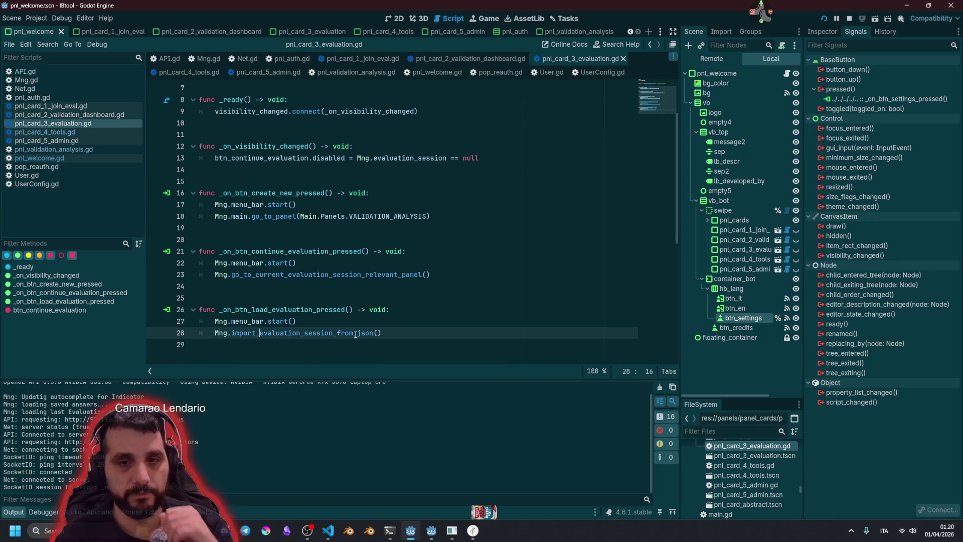
left_click(320, 333, "ctrl")
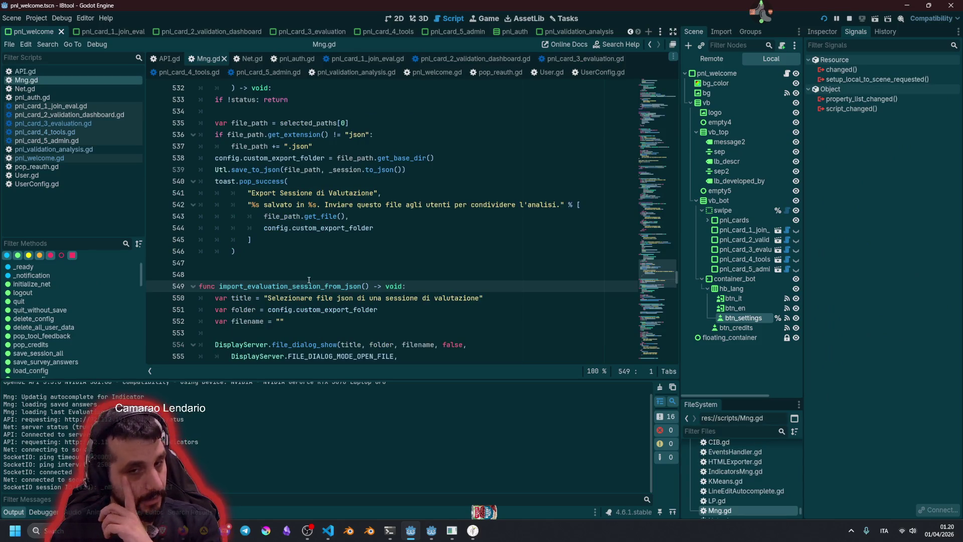
- Inspect the load-session warning and saved-answers messages in Mng.gd
scroll(309, 264, "down", 1)
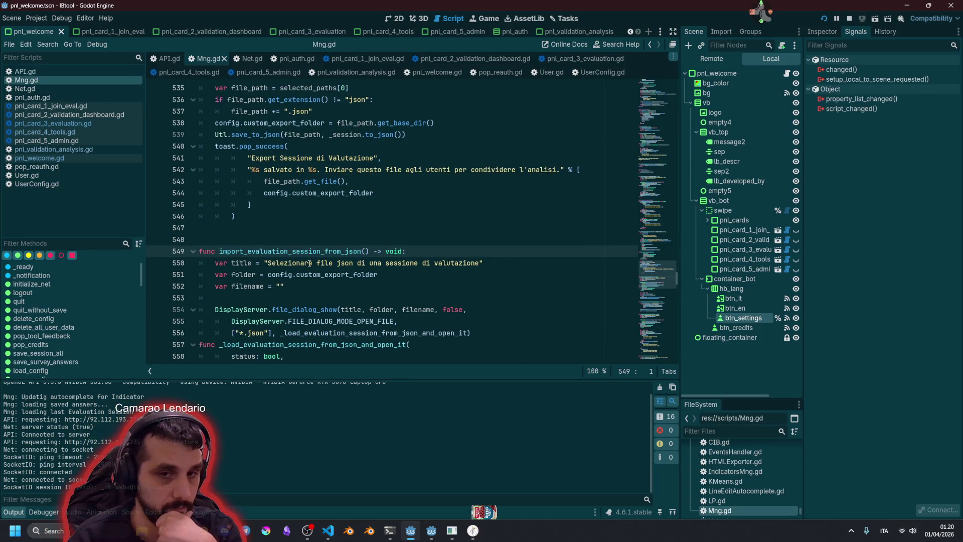
scroll(657, 273, "up", 3)
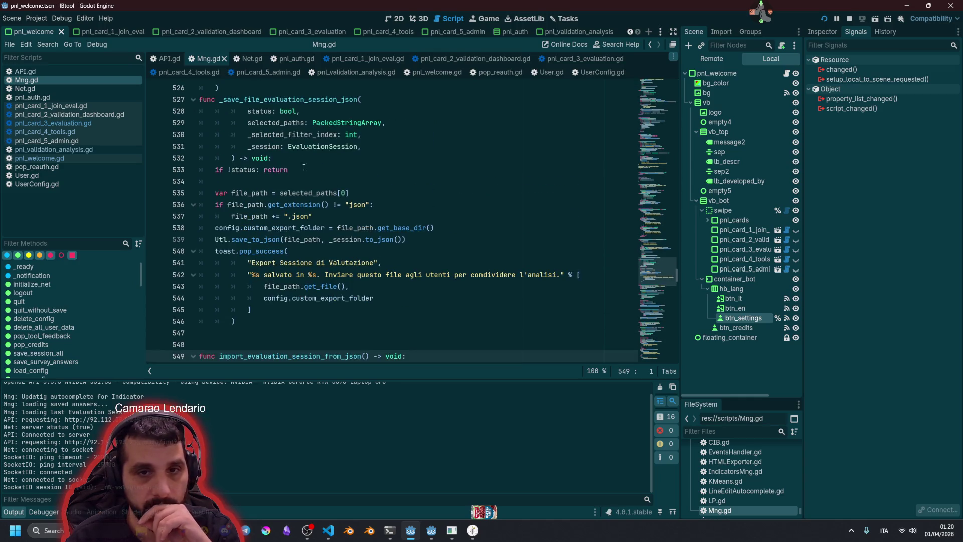
scroll(658, 266, "up", 19)
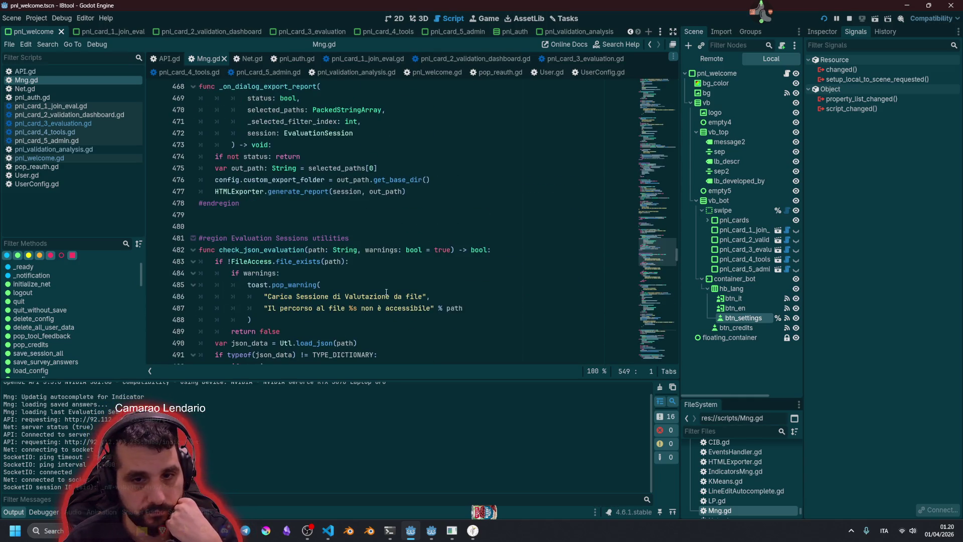
left_click(337, 296)
scroll(383, 281, "up", 2)
scroll(383, 280, "up", 9)
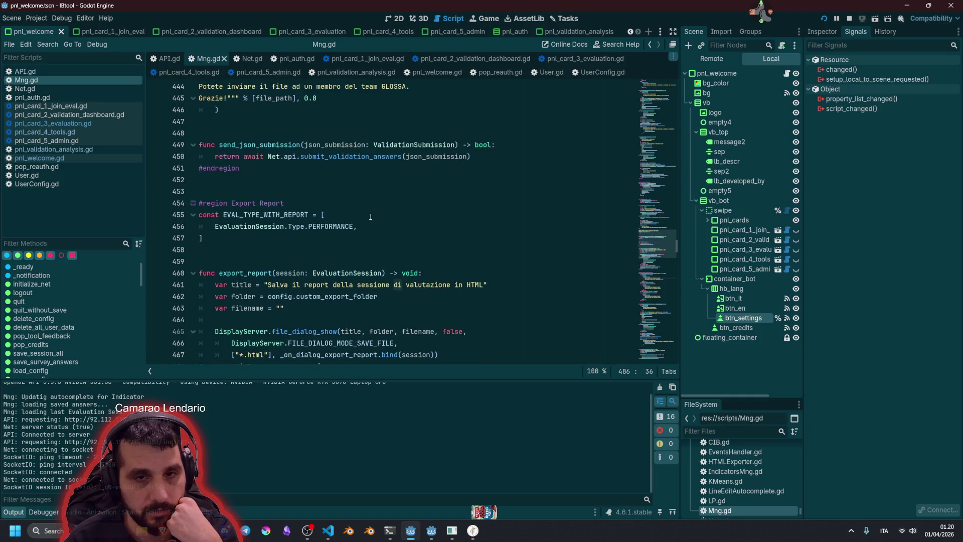
left_click(326, 297)
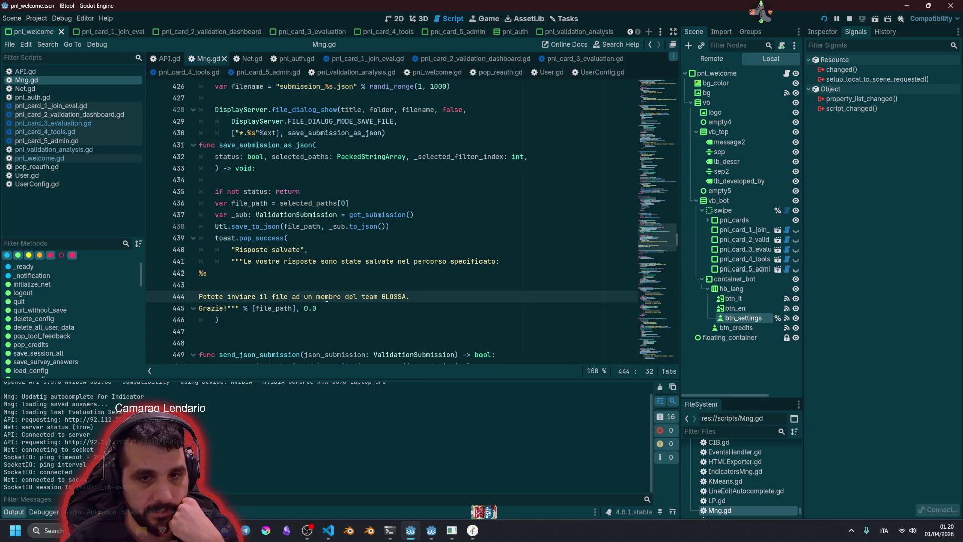
key("Up")
key("Up")
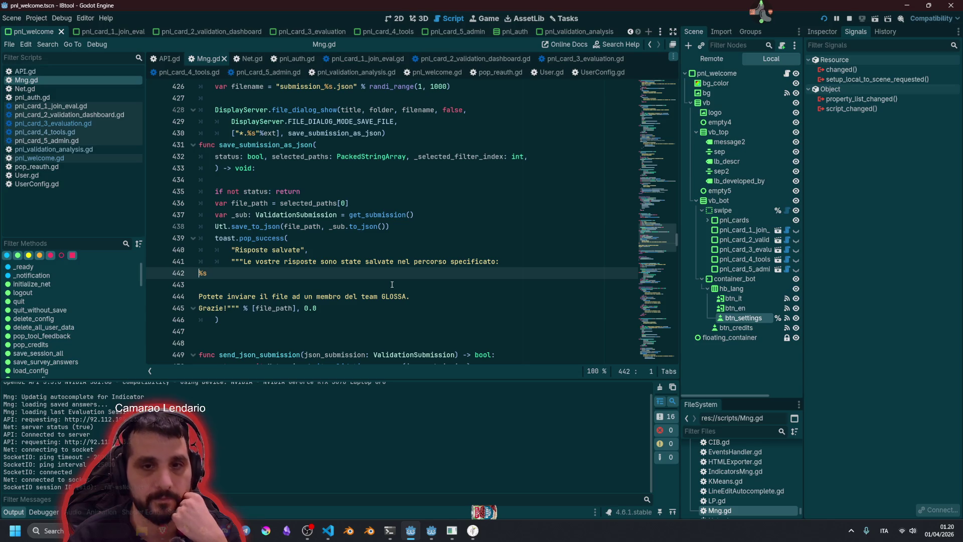
- Review the saved-answers success message lines, then move further through Mng.gd
scroll(373, 293, "up", 2)
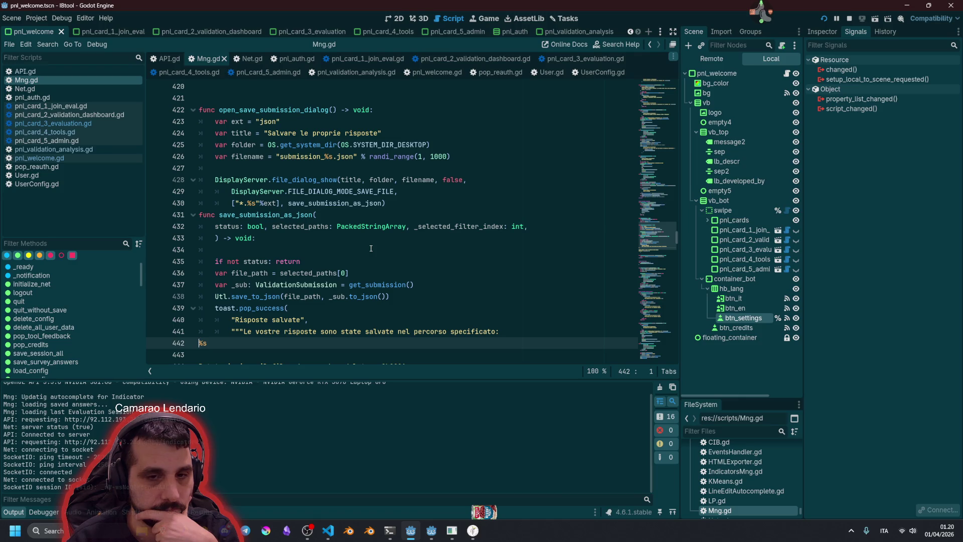
scroll(371, 248, "up", 3)
scroll(266, 143, "down", 8)
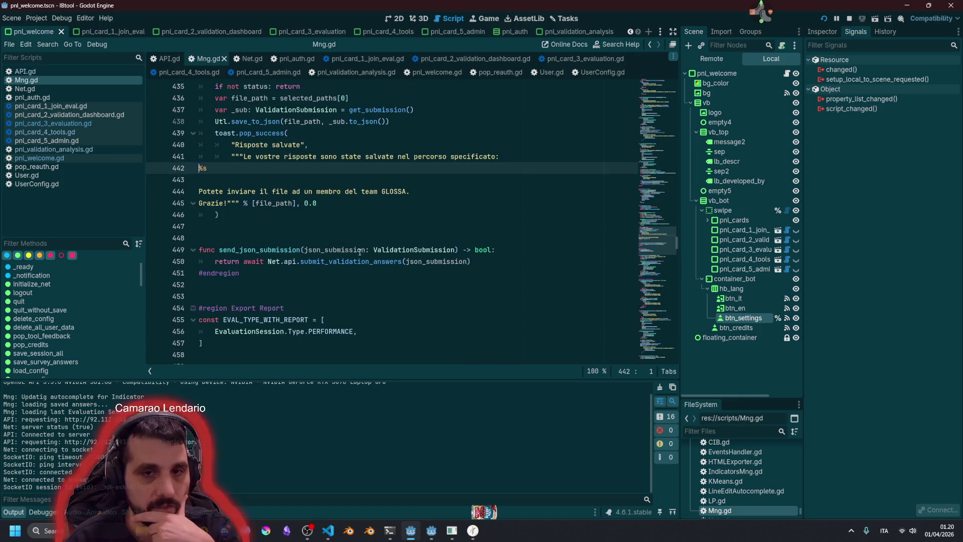
mouse_move(265, 144)
left_mouse_down()
mouse_move(411, 193)
mouse_move(396, 204)
left_mouse_up()
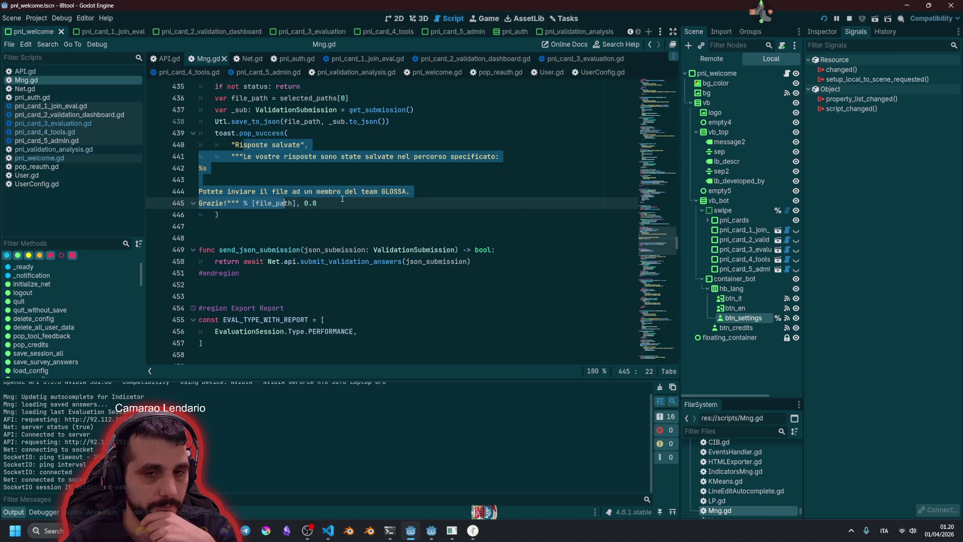
left_click(411, 203)
scroll(415, 217, "down", 15)
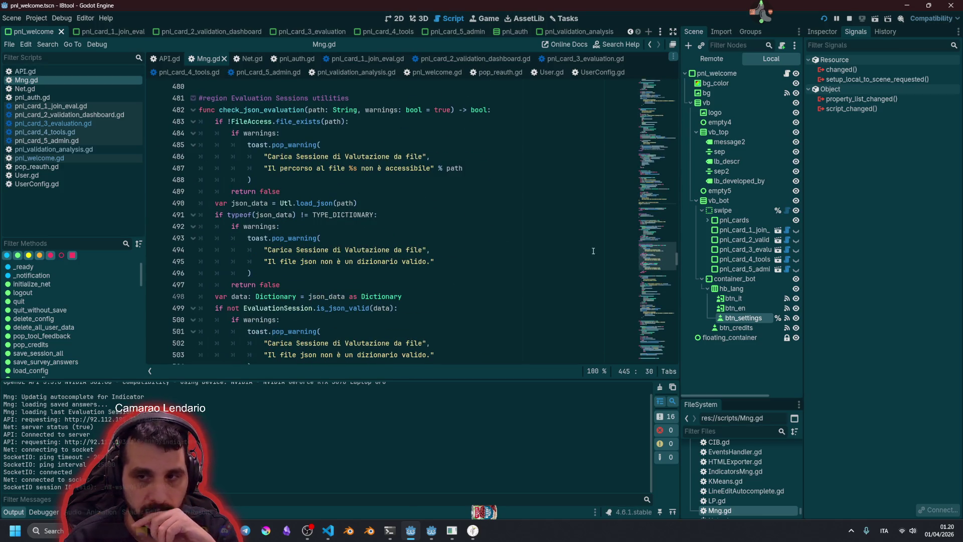
left_click_drag(659, 257, 662, 87)
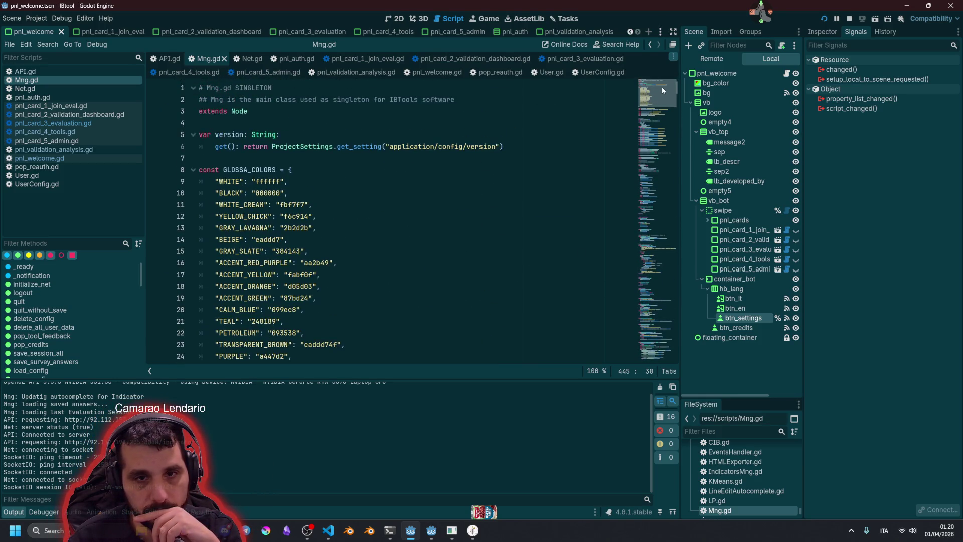
- Inspect the toast call and its confirmation message in Mng.gd
scroll(410, 144, "down", 7)
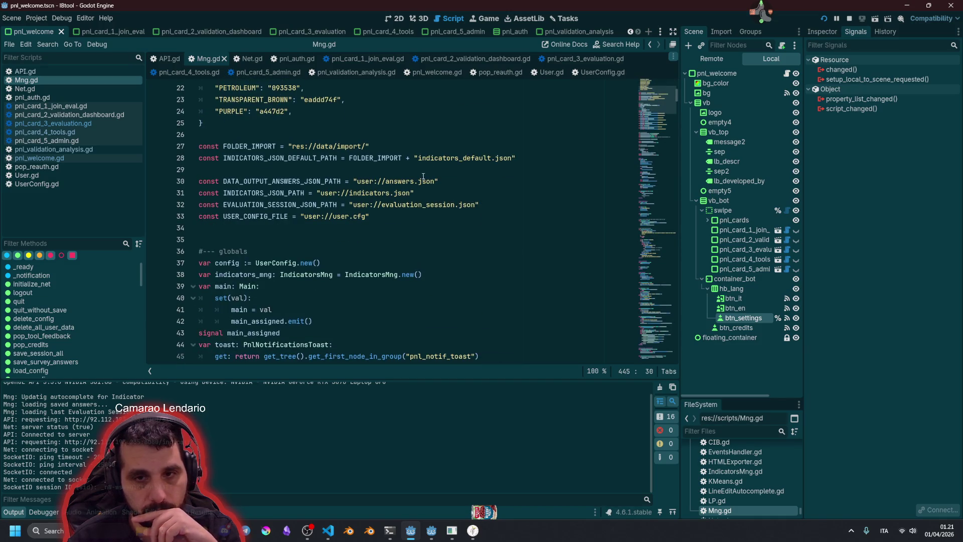
mouse_move(658, 101)
left_mouse_down()
mouse_move(667, 211)
mouse_move(667, 123)
mouse_move(670, 145)
left_mouse_up()
scroll(627, 152, "up", 7)
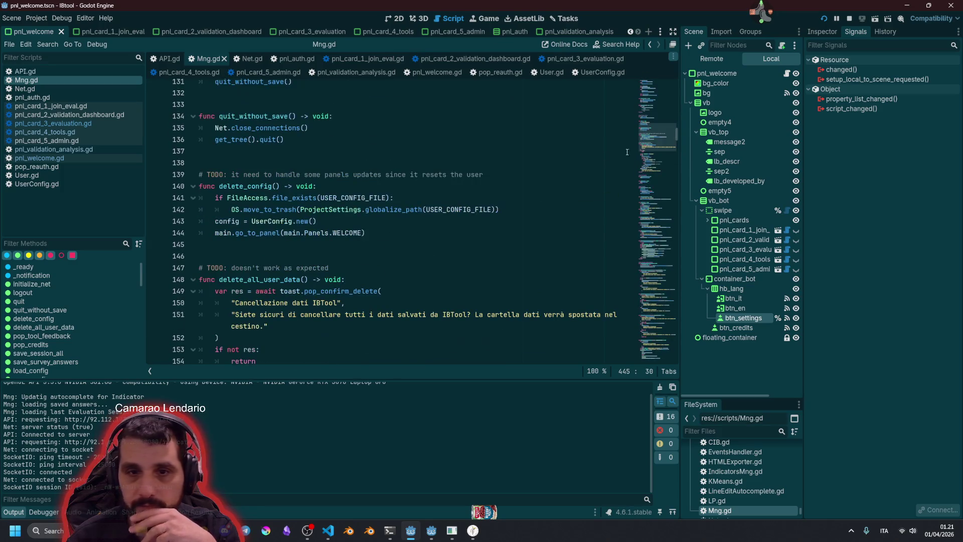
left_click(235, 302)
double_click(290, 291)
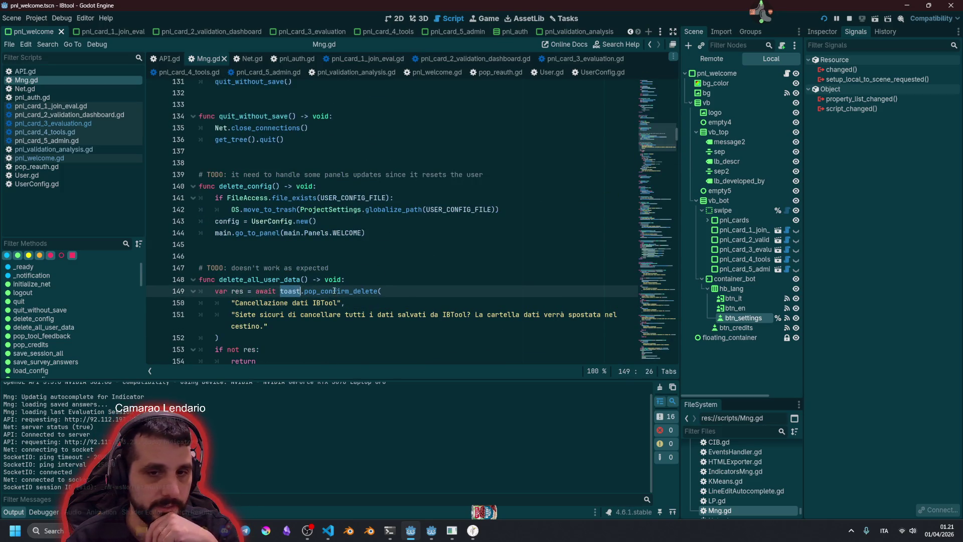
scroll(334, 291, "down", 2)
left_click(341, 256)
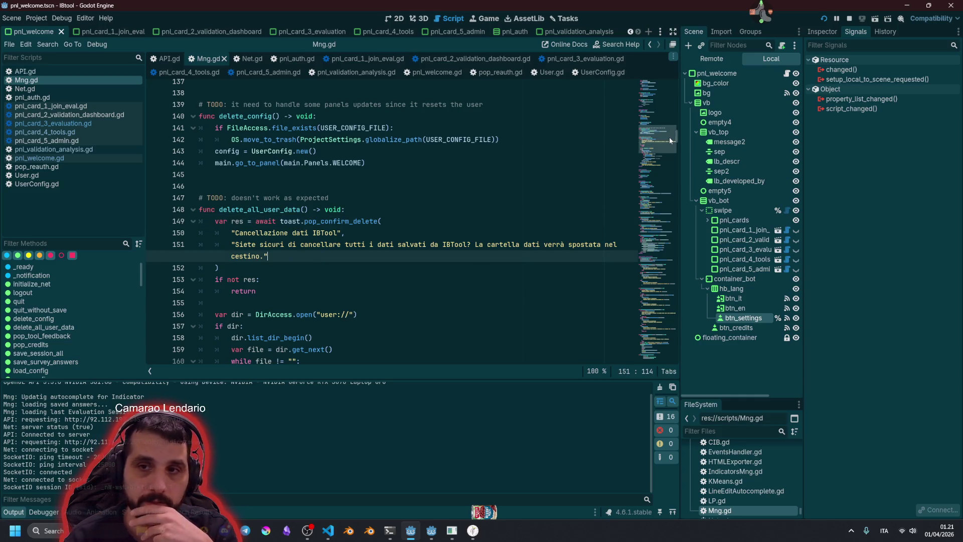
- Jump to create_new_validation_session and place the caret in 'Crea nuova Sessione di Validazione' on line 262
mouse_move(669, 137)
left_mouse_down()
mouse_move(658, 350)
mouse_move(678, 176)
mouse_move(673, 83)
left_mouse_up()
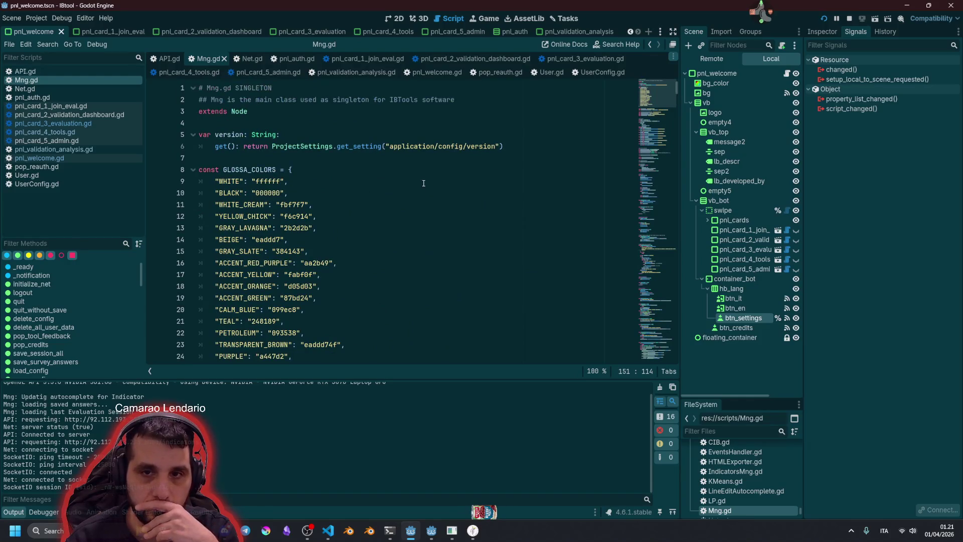
scroll(418, 204, "down", 5)
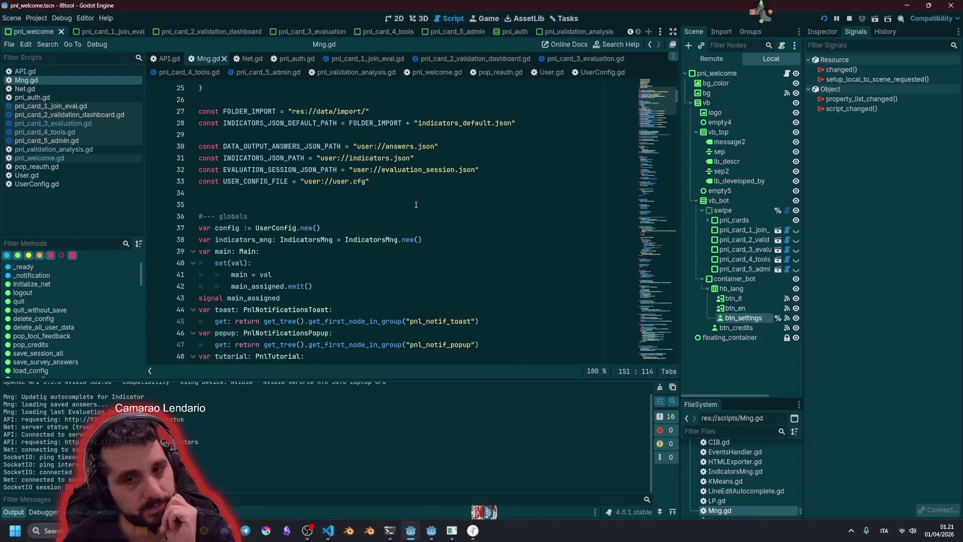
left_click(267, 216)
scroll(656, 92, "up", 3)
left_click_drag(655, 89, 655, 171)
left_click(292, 182)
left_click(255, 170)
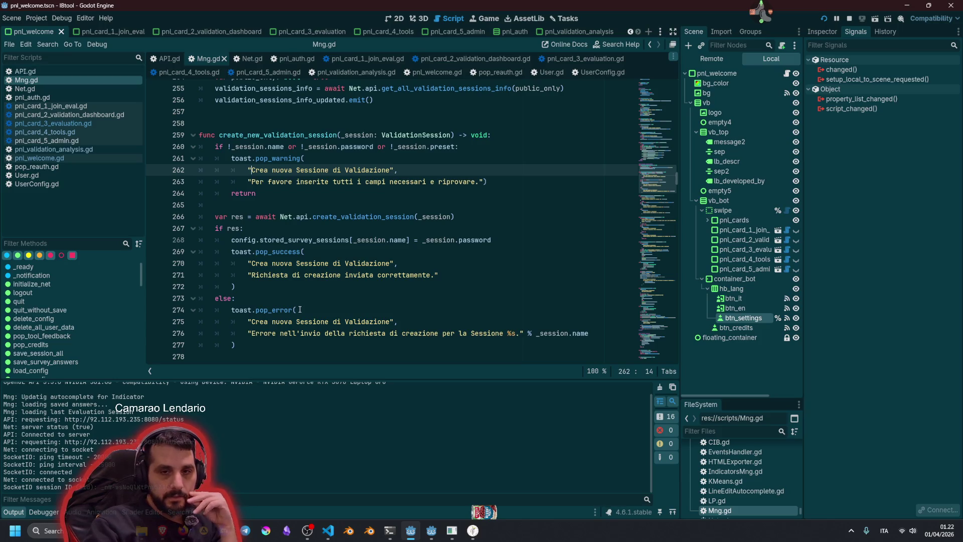
scroll(300, 309, "up", 3)
scroll(301, 308, "down", 3)
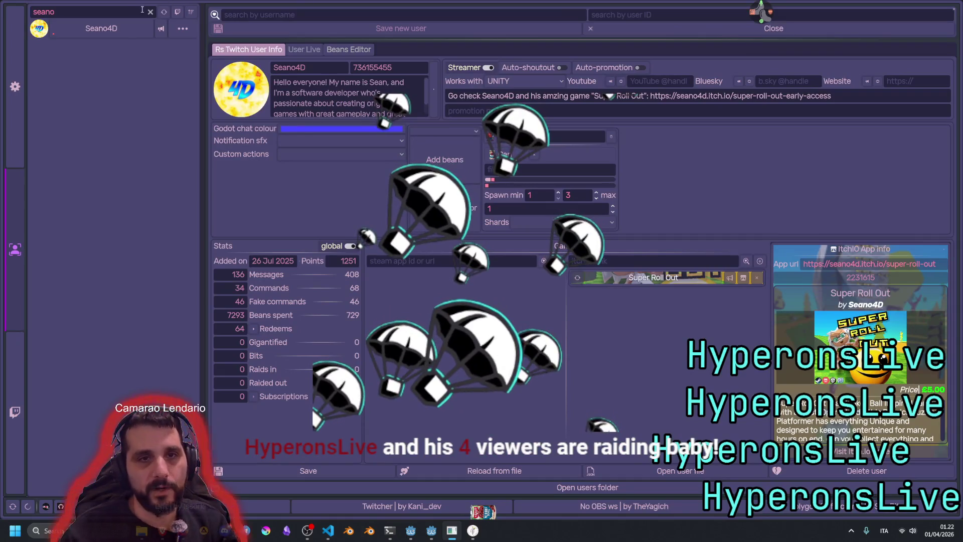
- Filter users by 'hypero', open the HyperonsLive profile, and open its Steam store page
left_click(150, 12)
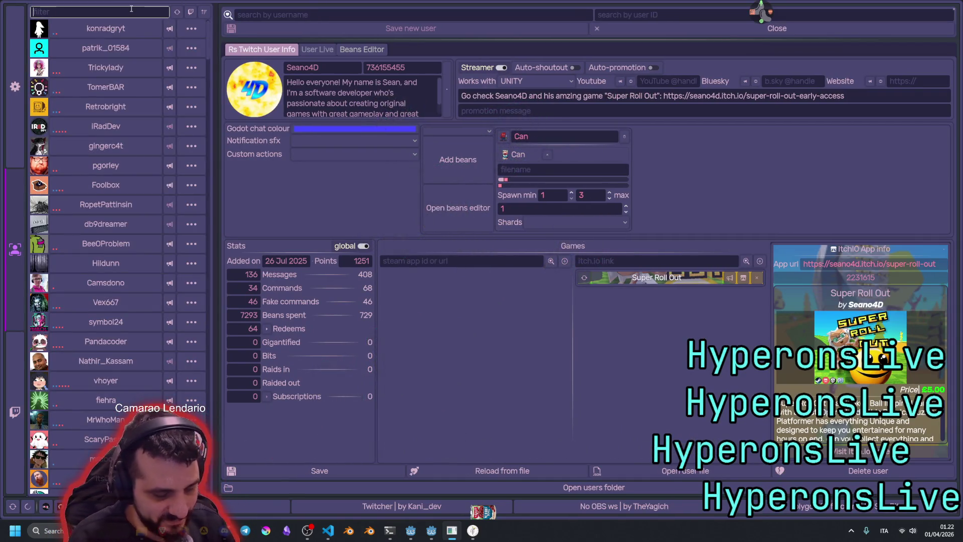
type("hypero")
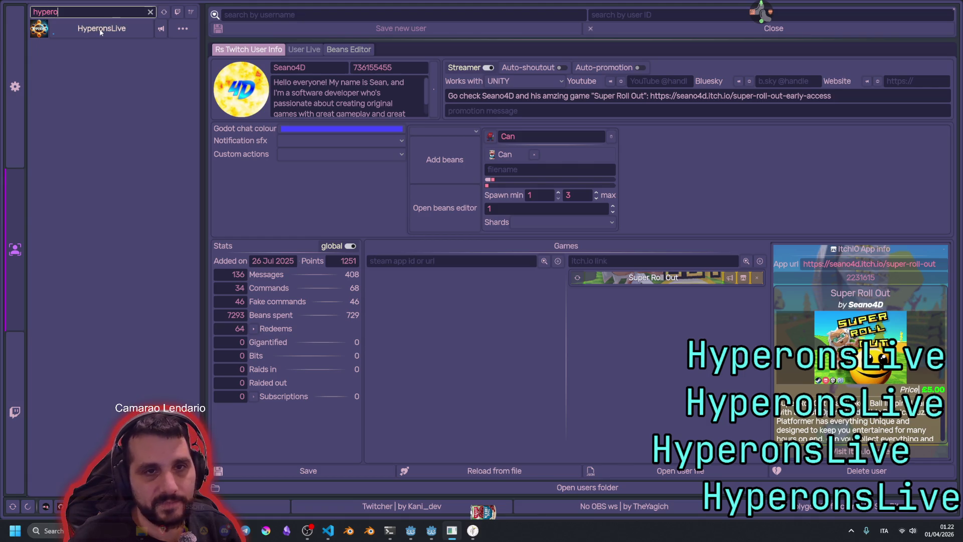
left_click(103, 28)
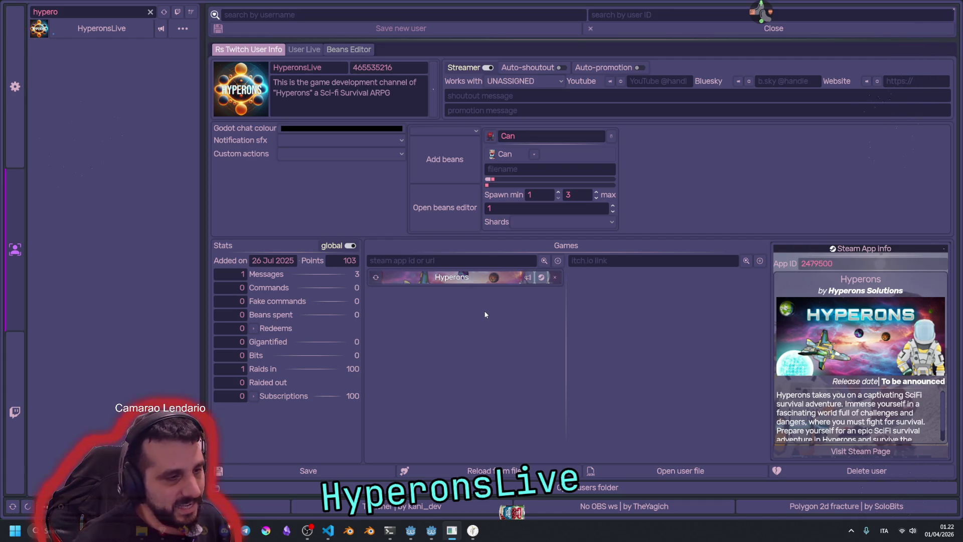
left_click(541, 278)
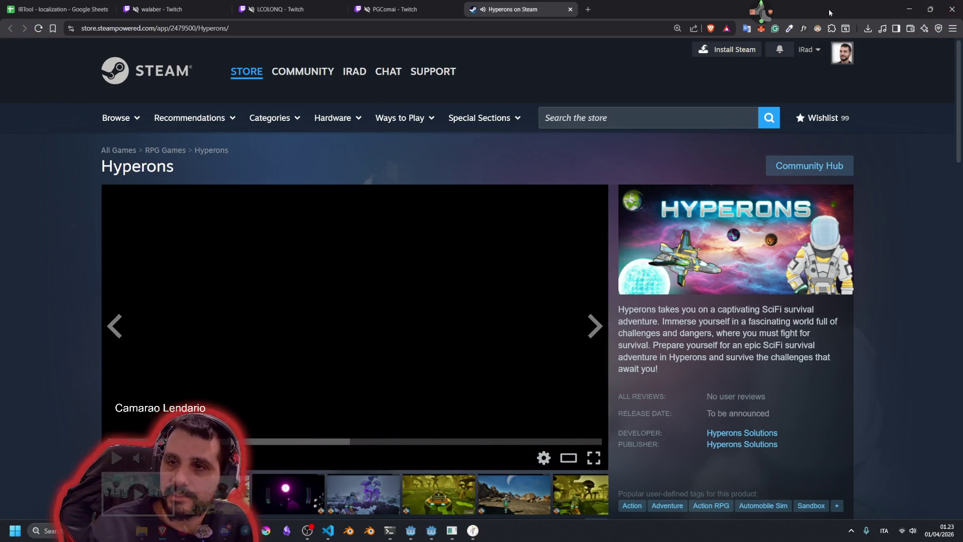
- Watch the Hyperons trailer full screen, then return to the normal store page layout
left_click(761, 10)
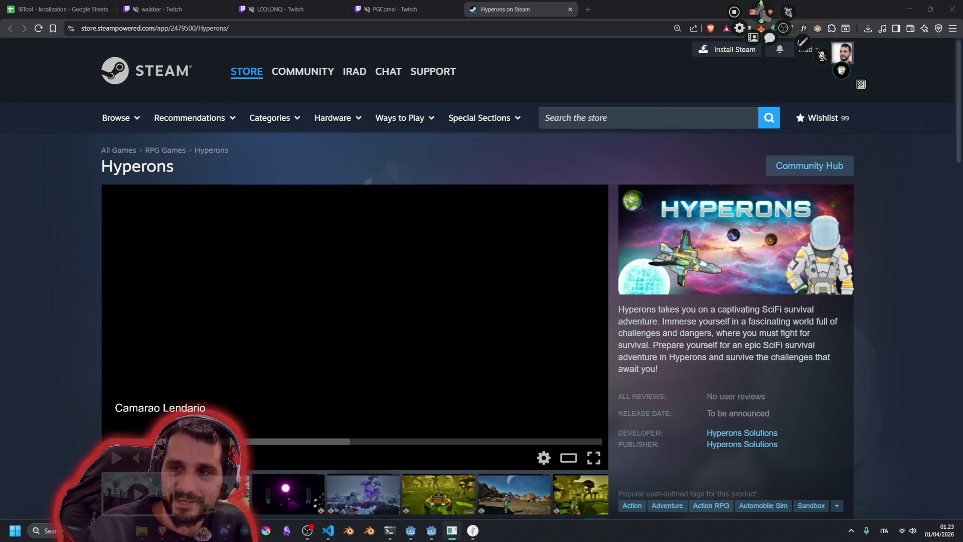
left_click(761, 10)
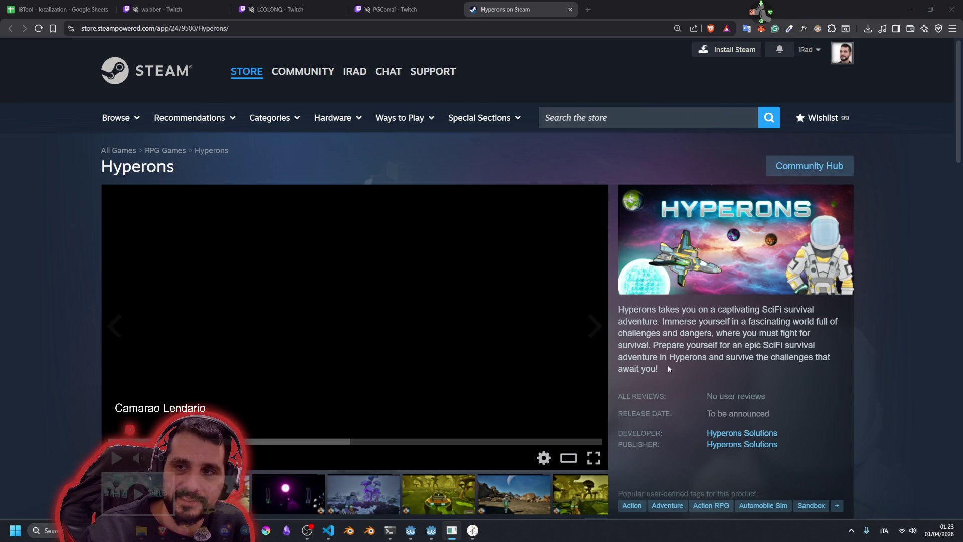
left_click(595, 457)
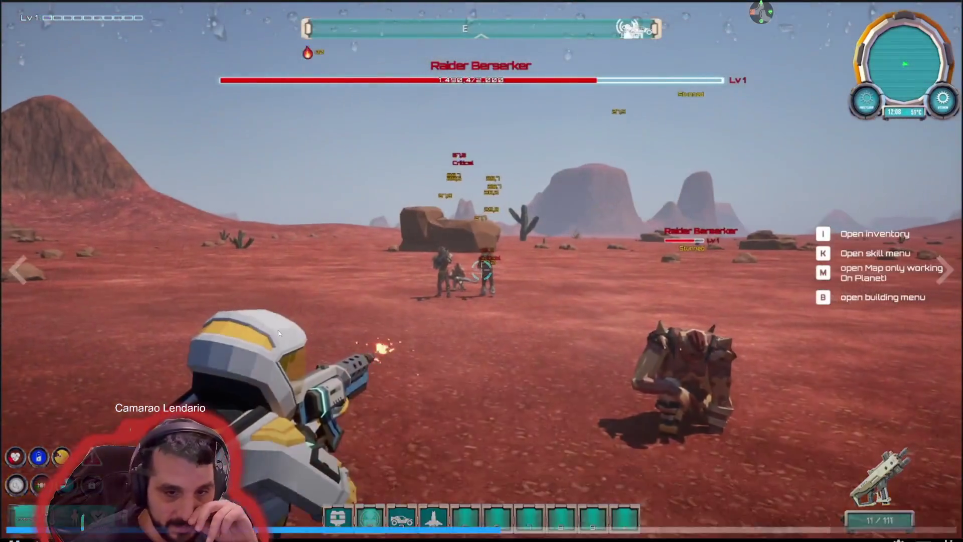
mouse_move(309, 306)
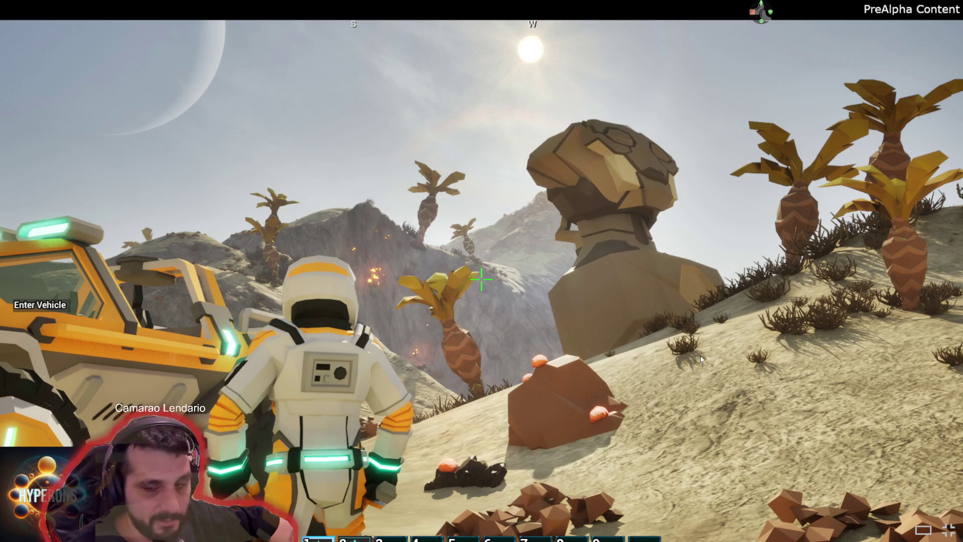
left_click(950, 531)
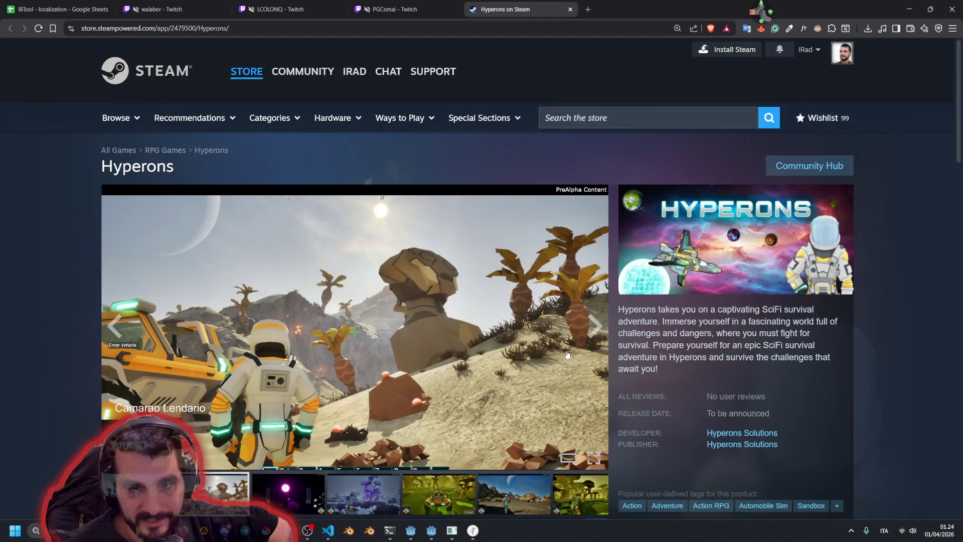
- View the purple orb, purple mushroom and green buggy Hyperons screenshots, then scroll back to the top
scroll(288, 321, "down", 3)
left_click(287, 321)
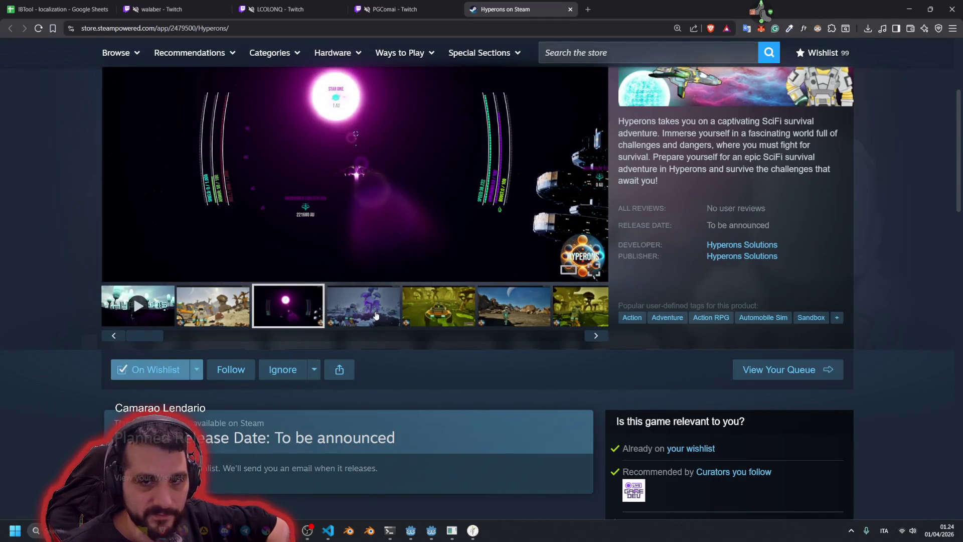
left_click(375, 316)
left_click(440, 314)
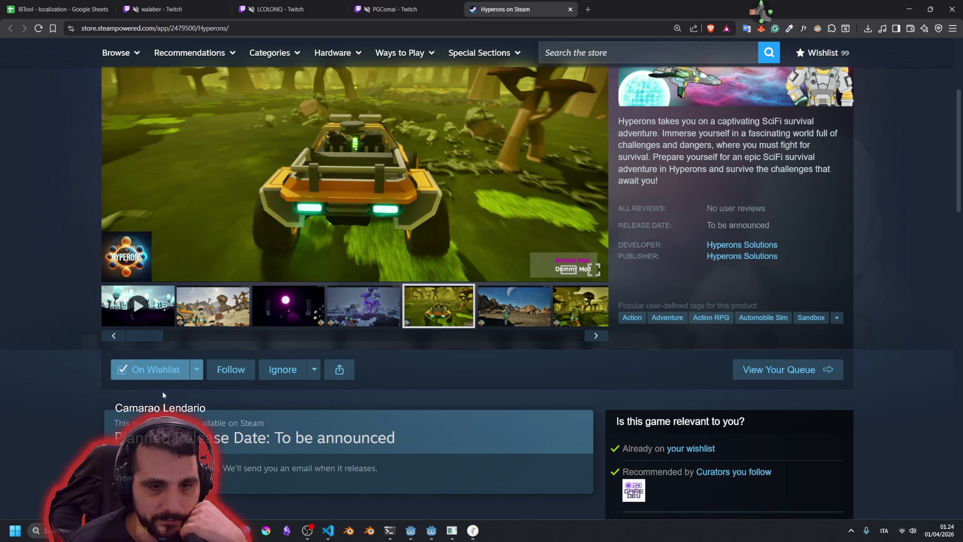
scroll(156, 379, "up", 3)
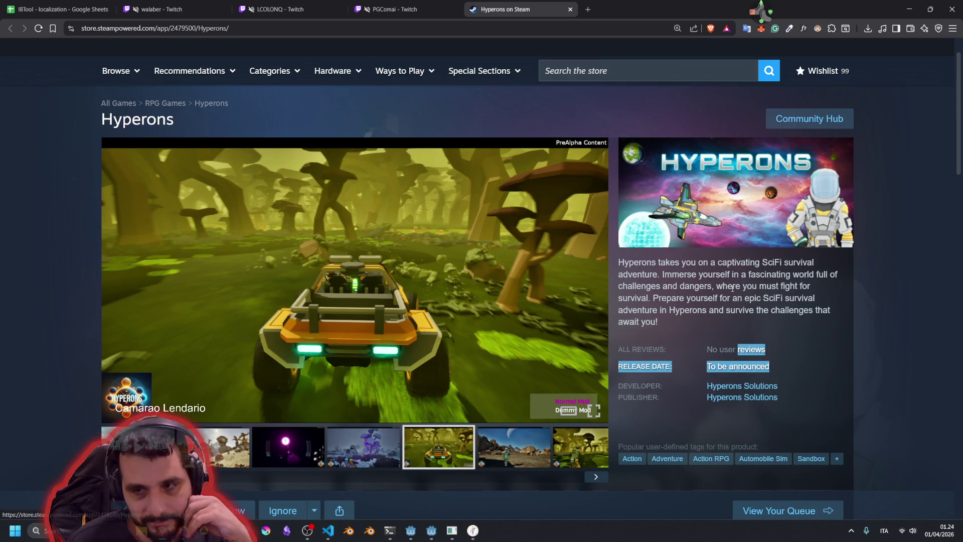
scroll(732, 288, "down", 1)
scroll(730, 285, "up", 3)
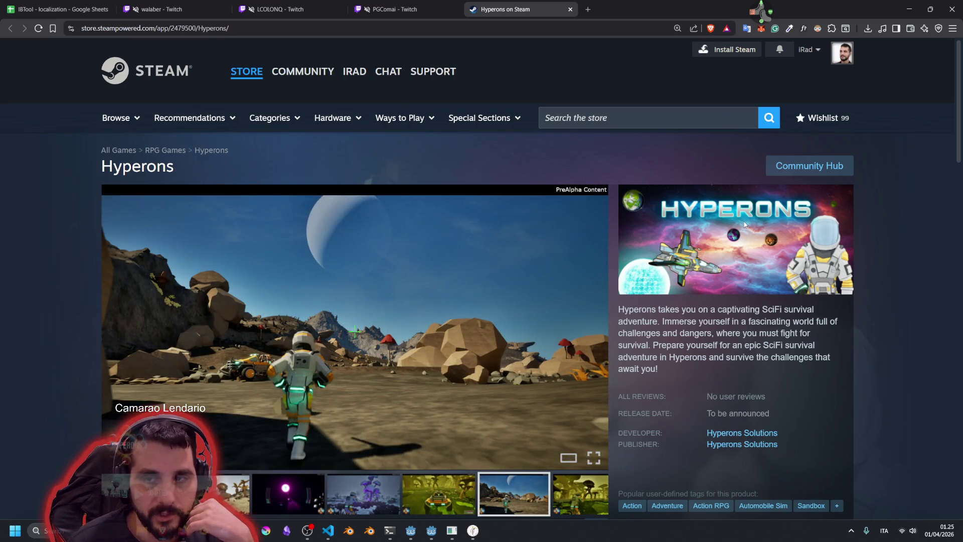
left_click(761, 12)
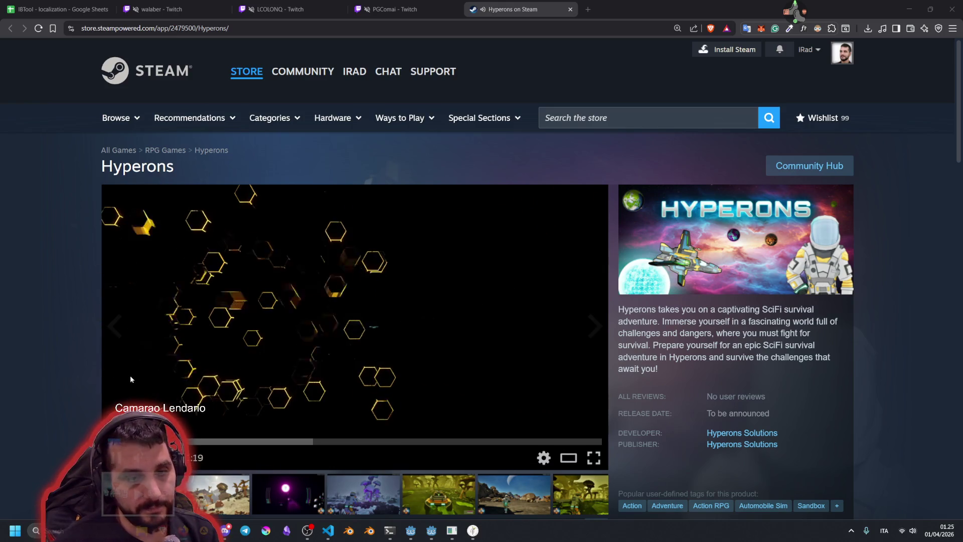
mouse_move(797, 11)
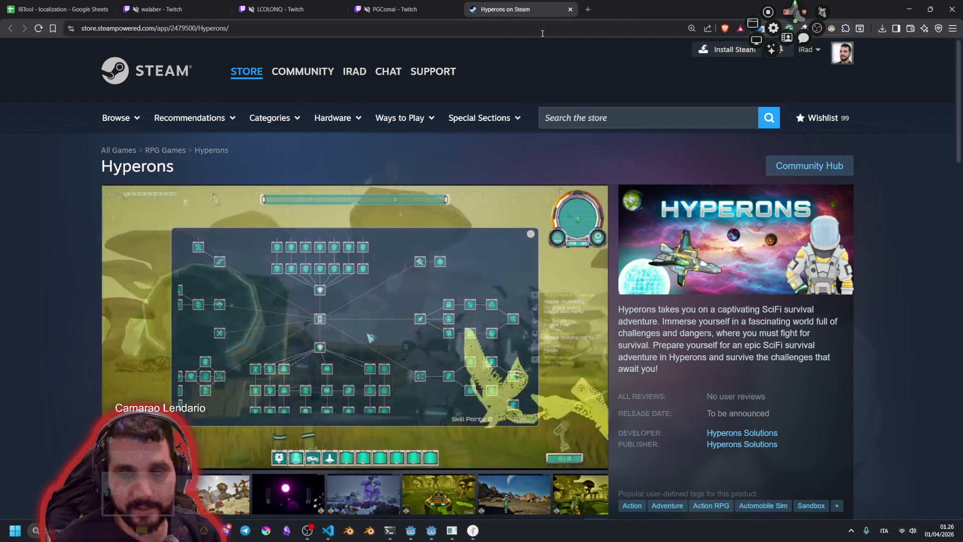
- Filter users by 'Ira', open the IRadDev profile, and open the Operation Nightshade Demo Steam page
key("alt+Tab")
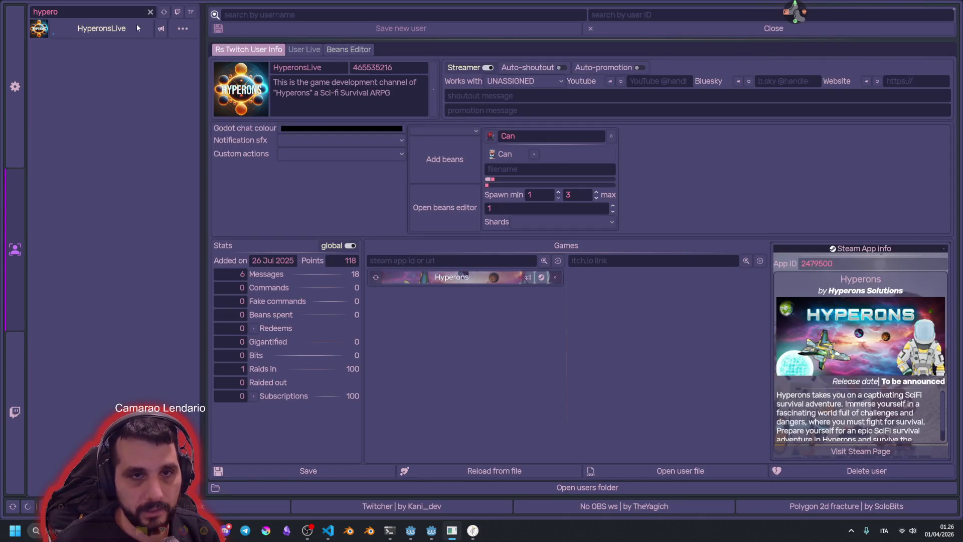
left_click(150, 13)
type("Ira")
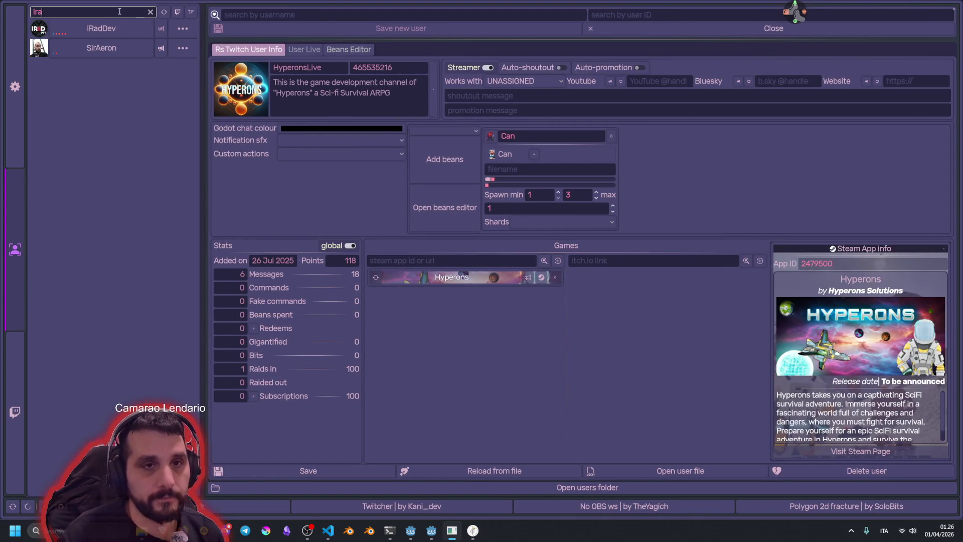
left_click(107, 29)
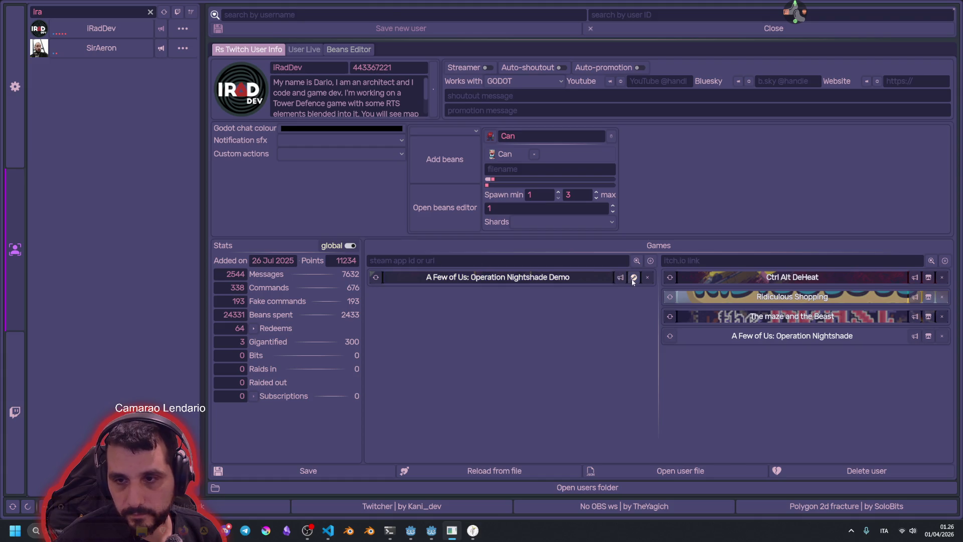
left_click(633, 279)
left_click(512, 3)
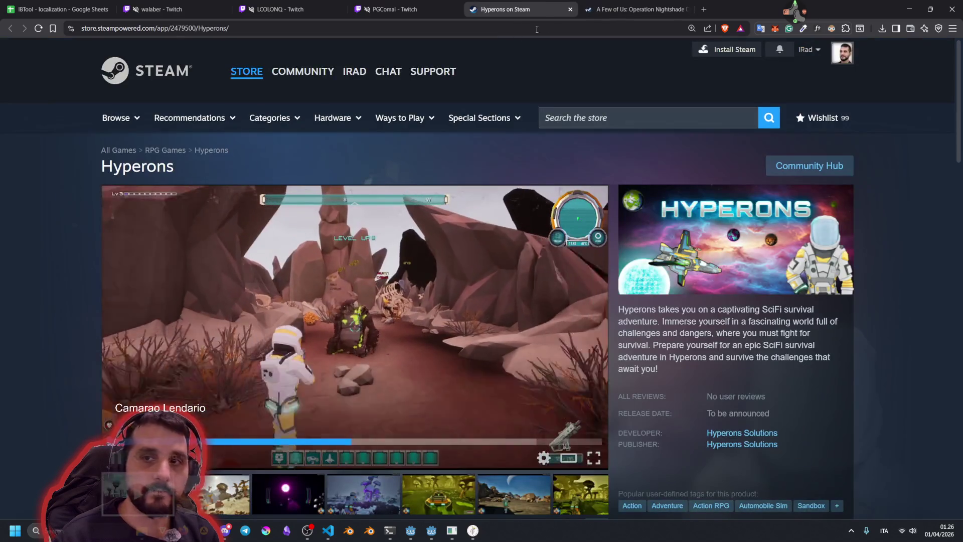
left_click(635, 9)
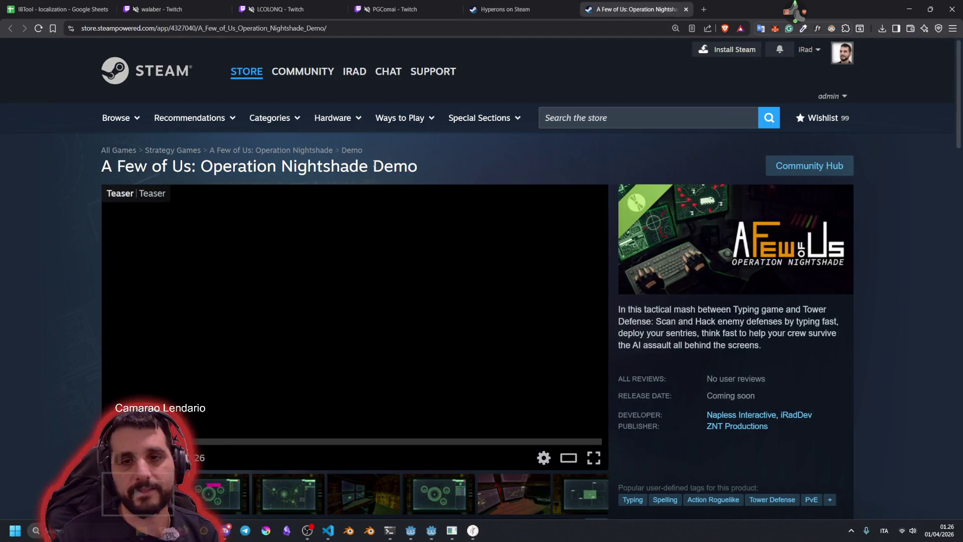
- Scroll through the Operation Nightshade Demo store page, briefly selecting 'Demo' in the title
double_click(386, 166)
left_click(443, 164)
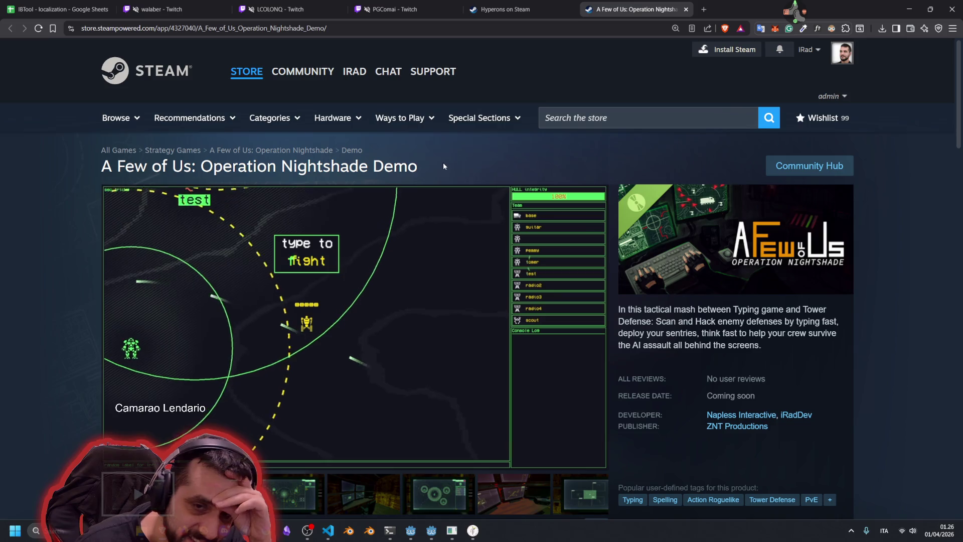
scroll(441, 162, "down", 2)
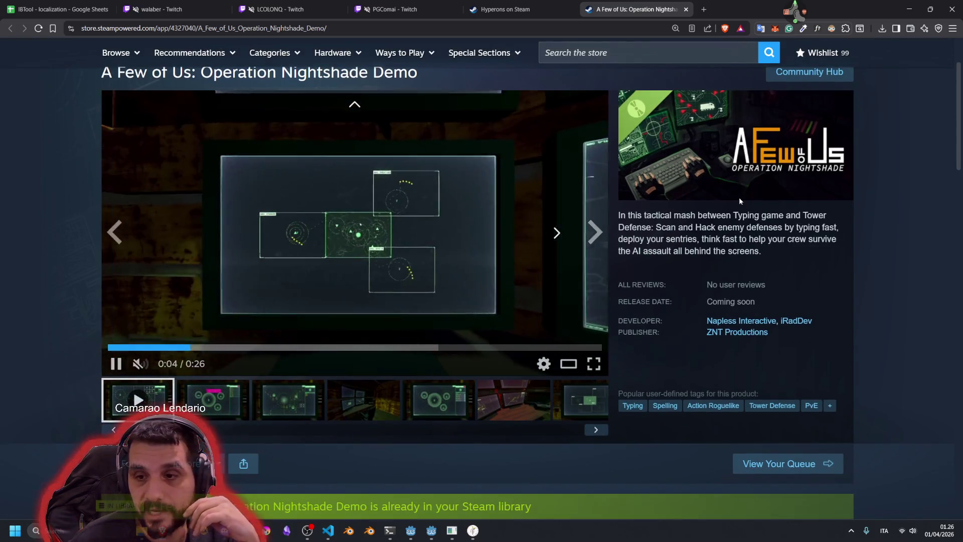
scroll(422, 195, "up", 2)
double_click(393, 166)
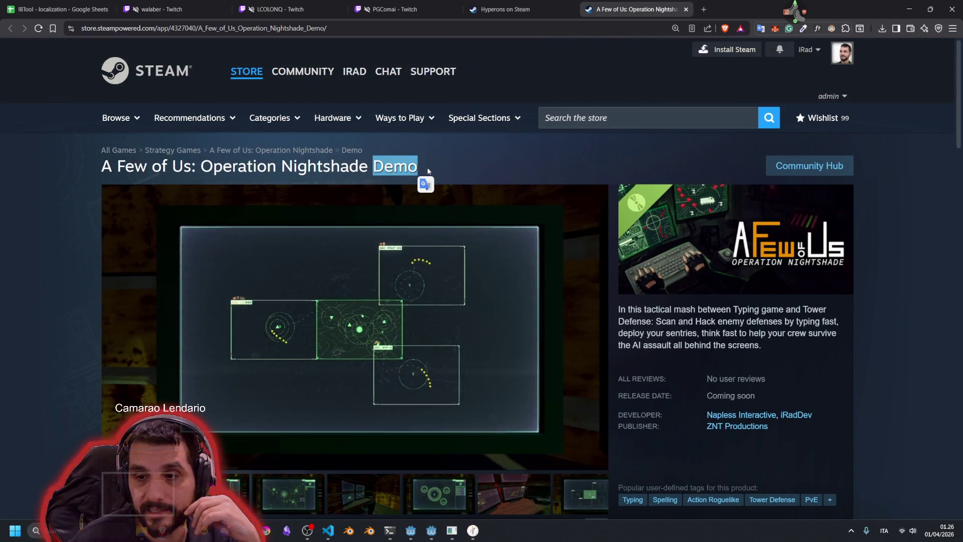
left_click(472, 185)
scroll(374, 309, "down", 7)
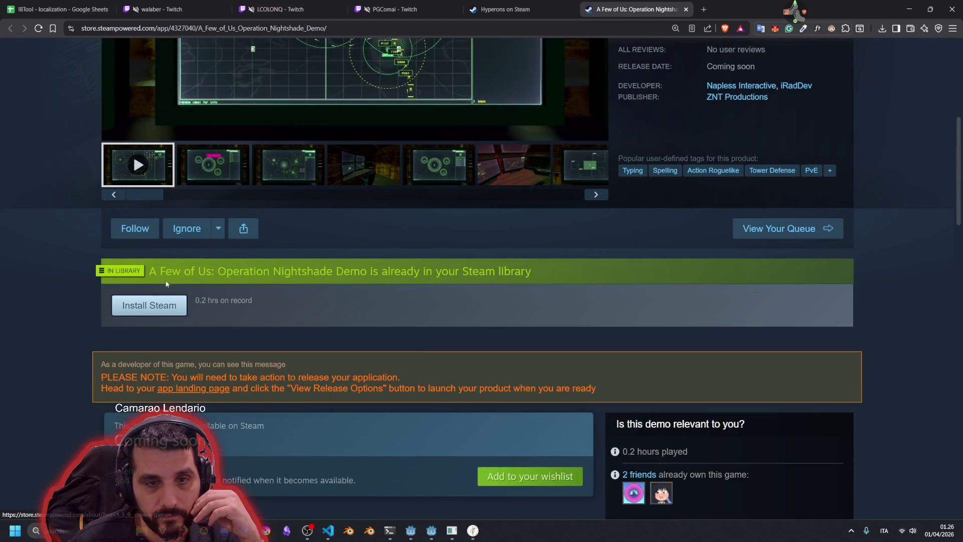
scroll(308, 352, "down", 2)
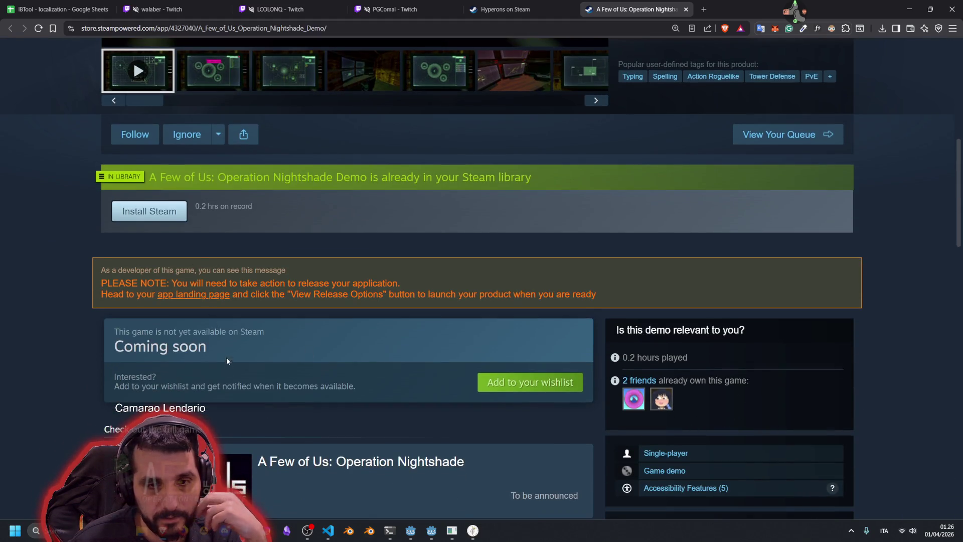
scroll(294, 349, "down", 4)
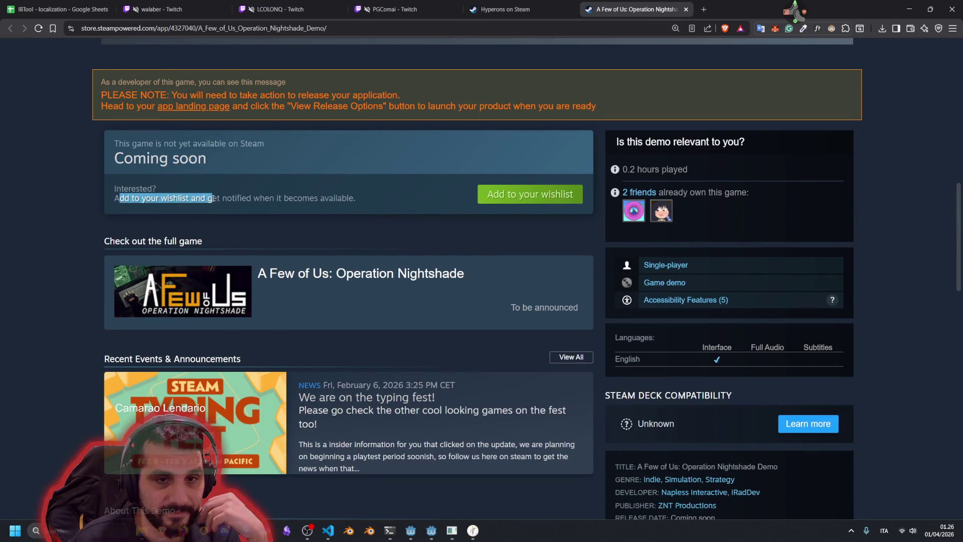
scroll(298, 239, "up", 13)
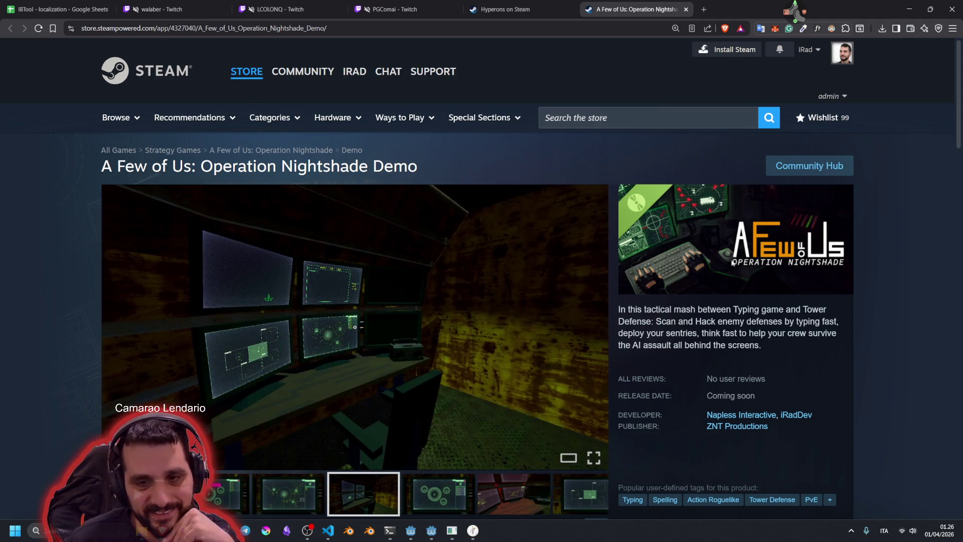
- Scroll back to the top and switch to the Hyperons on Steam tab
scroll(702, 300, "down", 4)
scroll(668, 324, "down", 6)
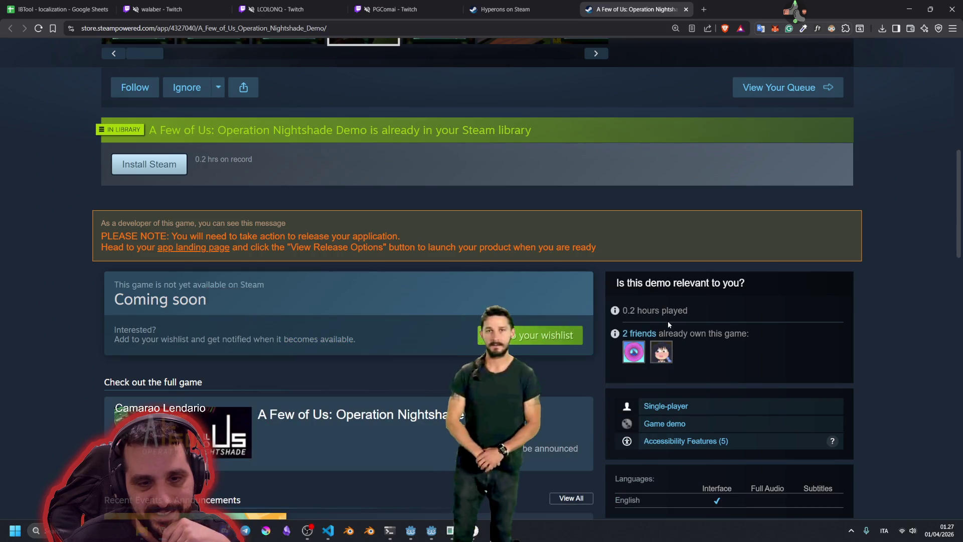
scroll(668, 324, "up", 5)
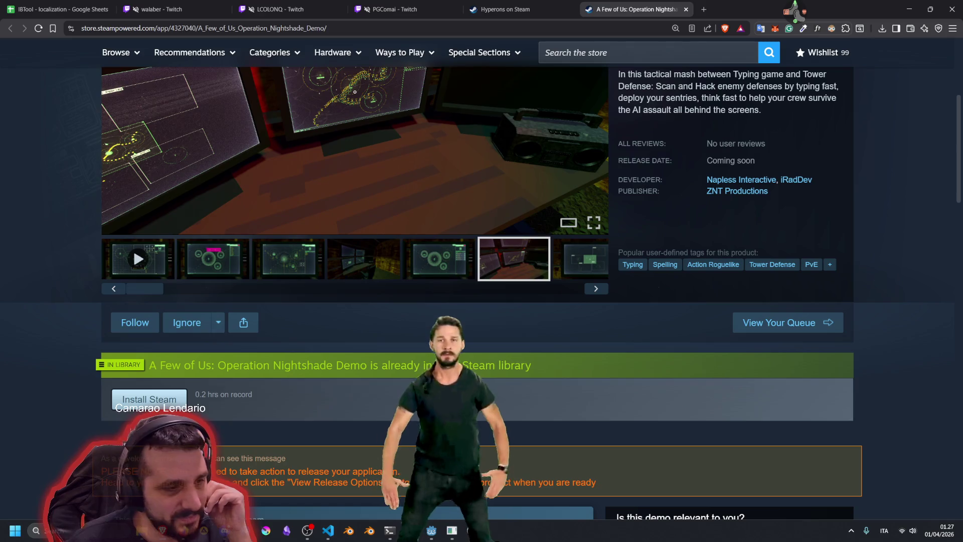
scroll(381, 272, "up", 5)
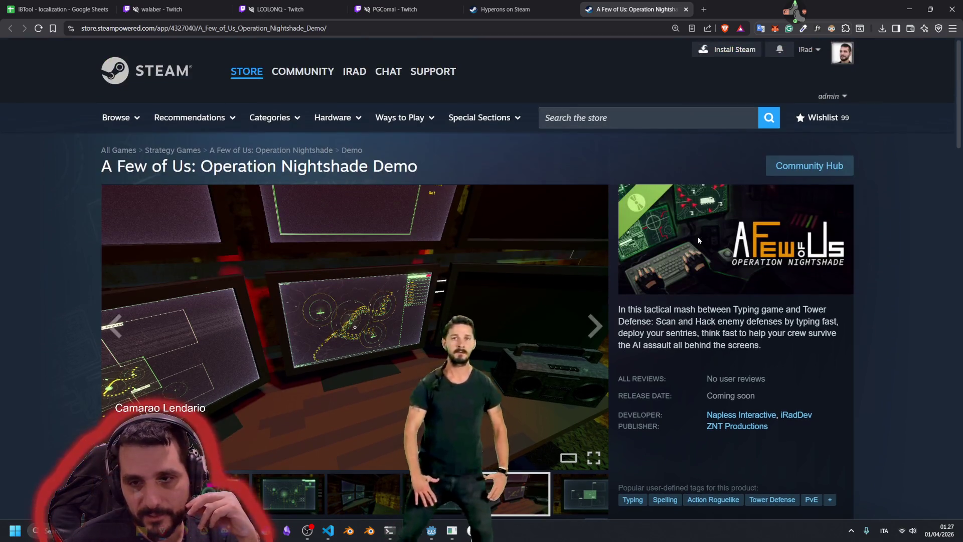
key("ctrl+shift+Tab")
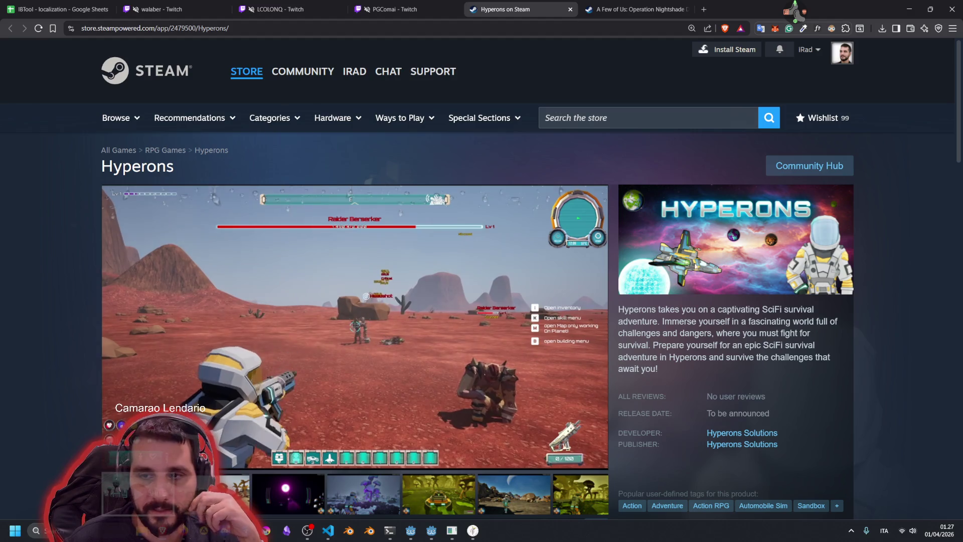
mouse_move(346, 321)
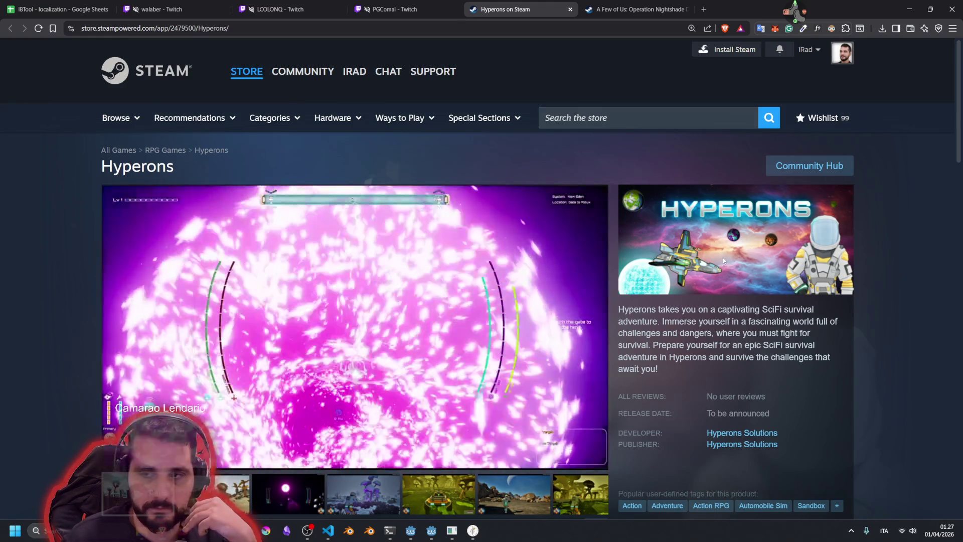
mouse_move(278, 333)
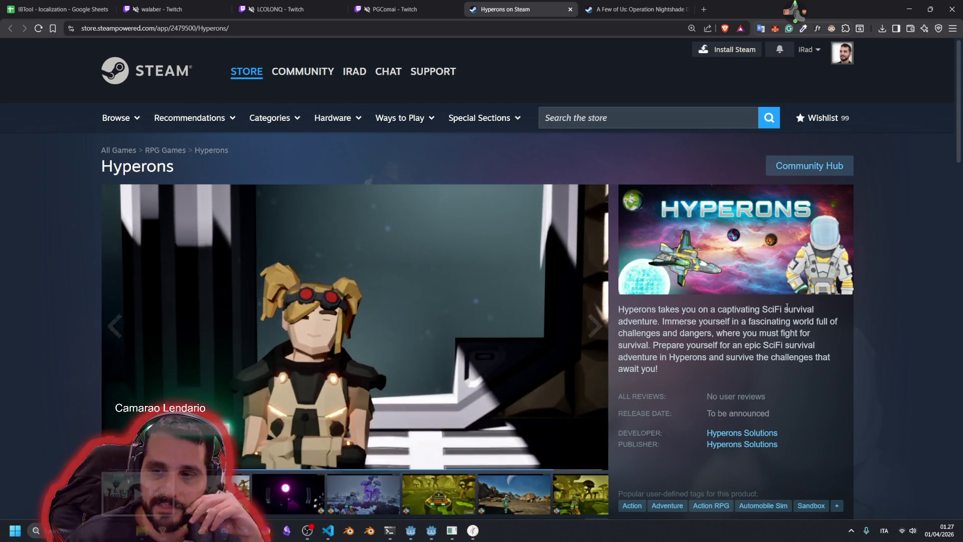
mouse_move(781, 309)
left_mouse_down()
mouse_move(790, 321)
mouse_move(753, 333)
mouse_move(652, 333)
left_mouse_up()
left_click(776, 322)
left_click_drag(716, 333, 804, 346)
left_click(678, 346)
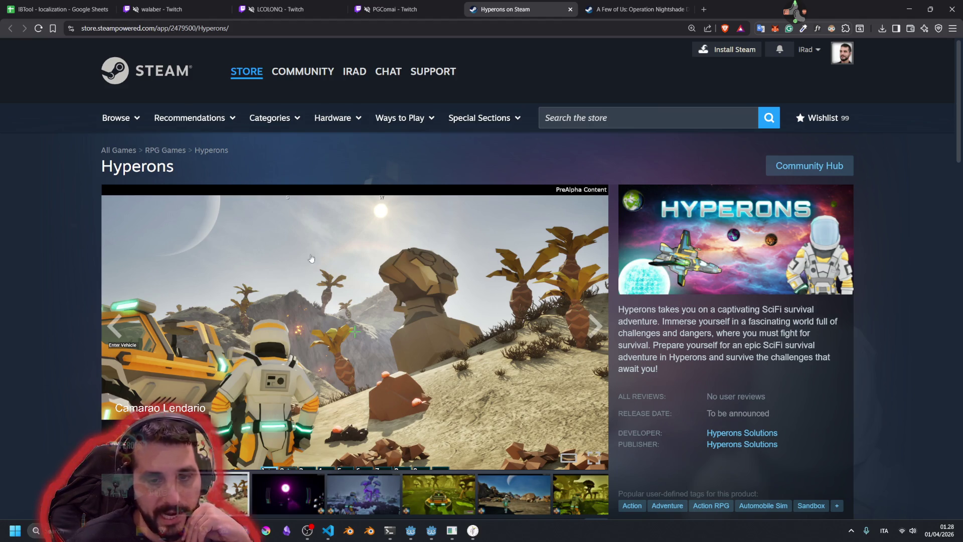
scroll(466, 297, "down", 6)
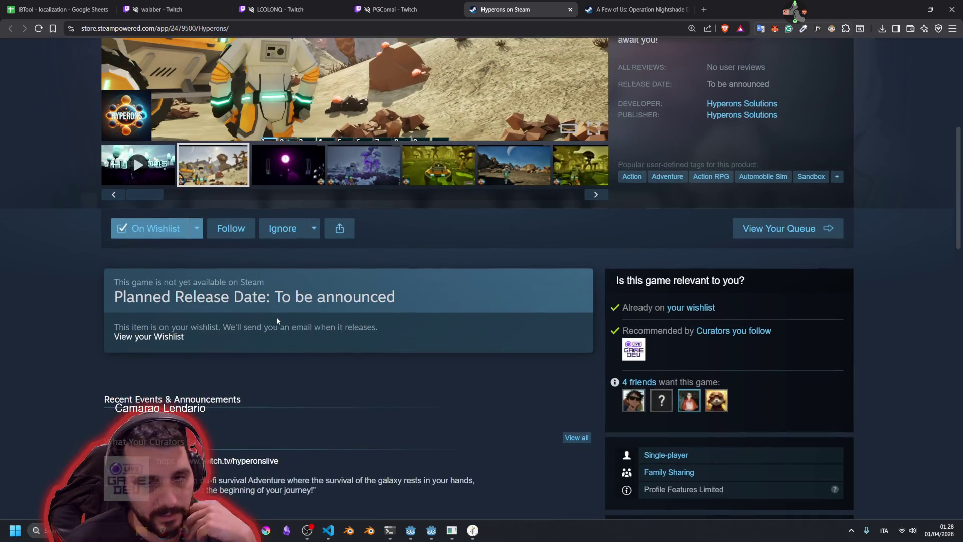
- Step through five Hyperons screenshots, including the purple space, rocky-terrain and mushroom-forest shots
scroll(424, 363, "up", 5)
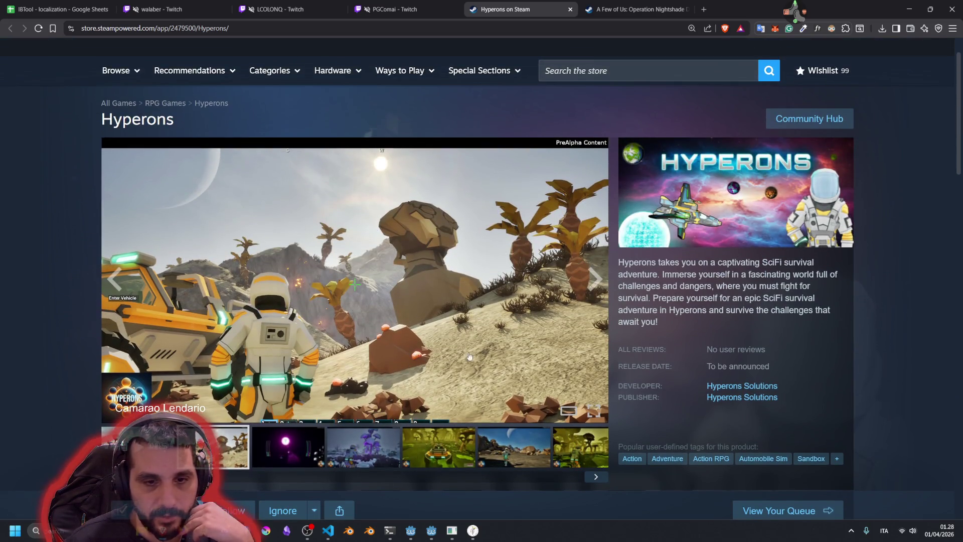
left_click(288, 447)
left_click(364, 446)
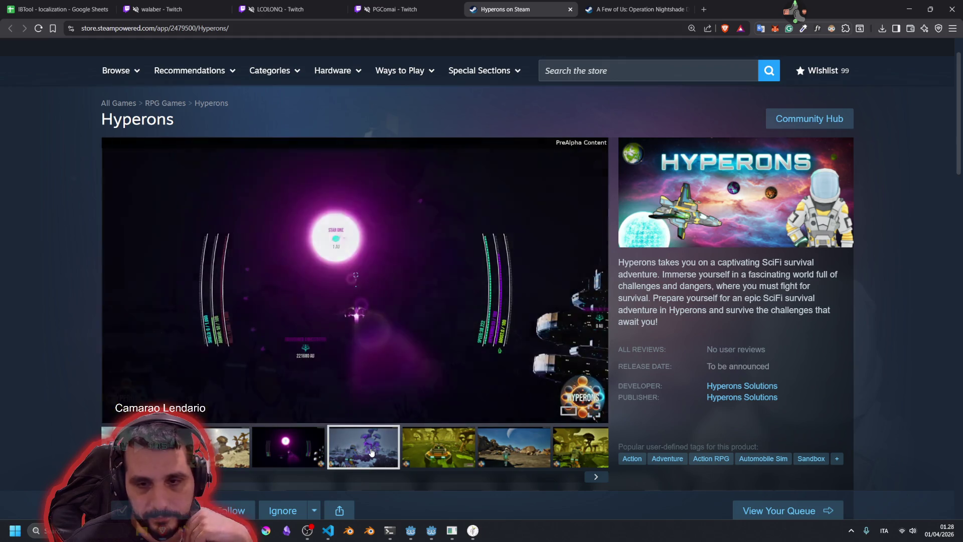
left_click(446, 448)
left_click(499, 448)
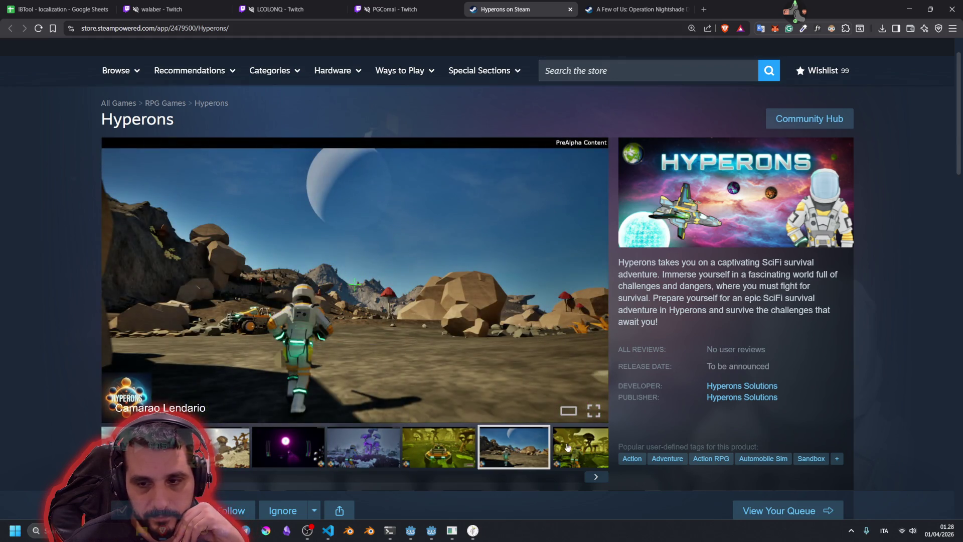
left_click(566, 448)
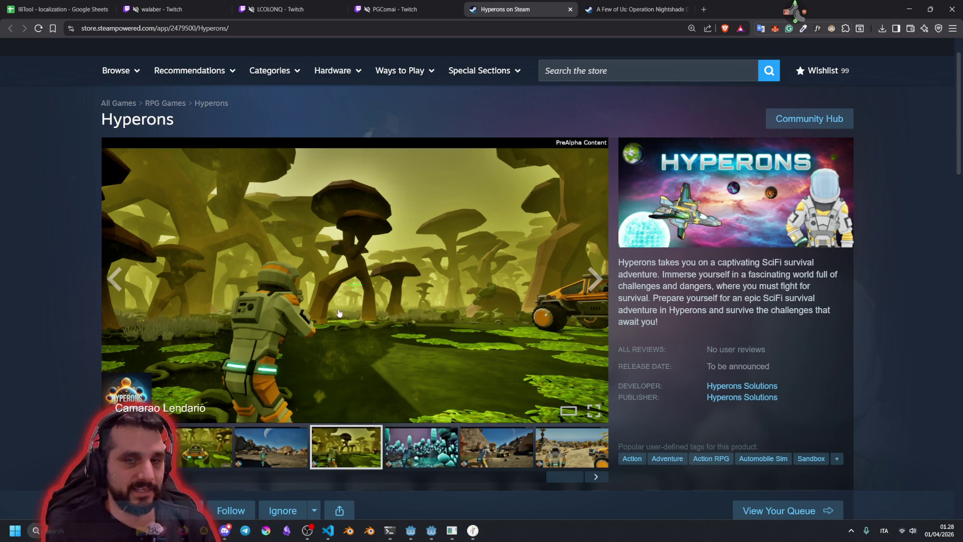
- Close the Hyperons tab and bring the IBTool window to the front
scroll(339, 313, "up", 1)
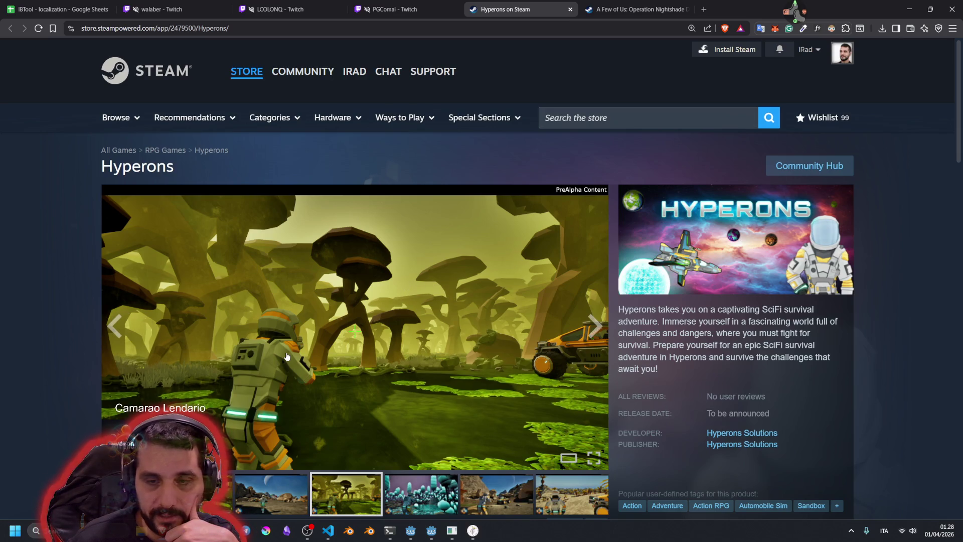
scroll(287, 356, "down", 3)
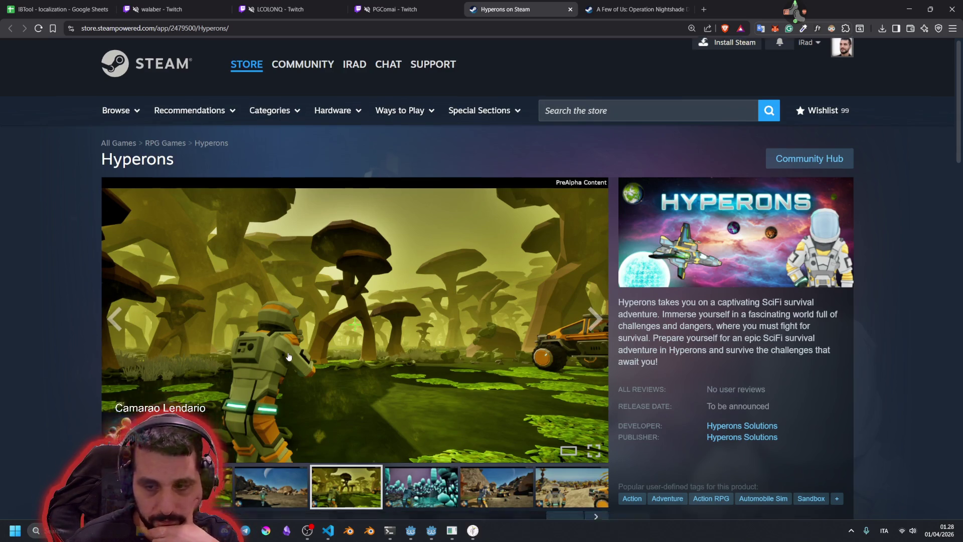
scroll(288, 357, "up", 3)
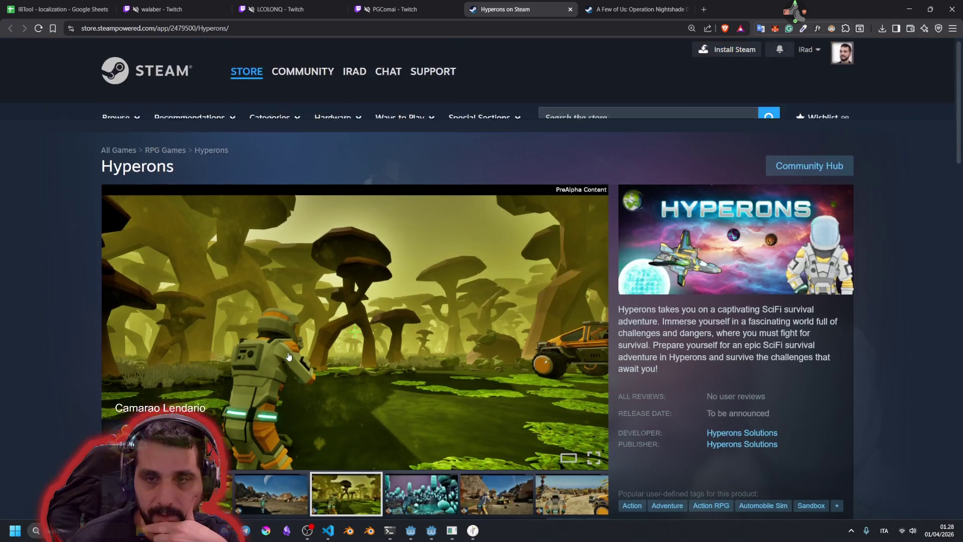
middle_click(527, 4)
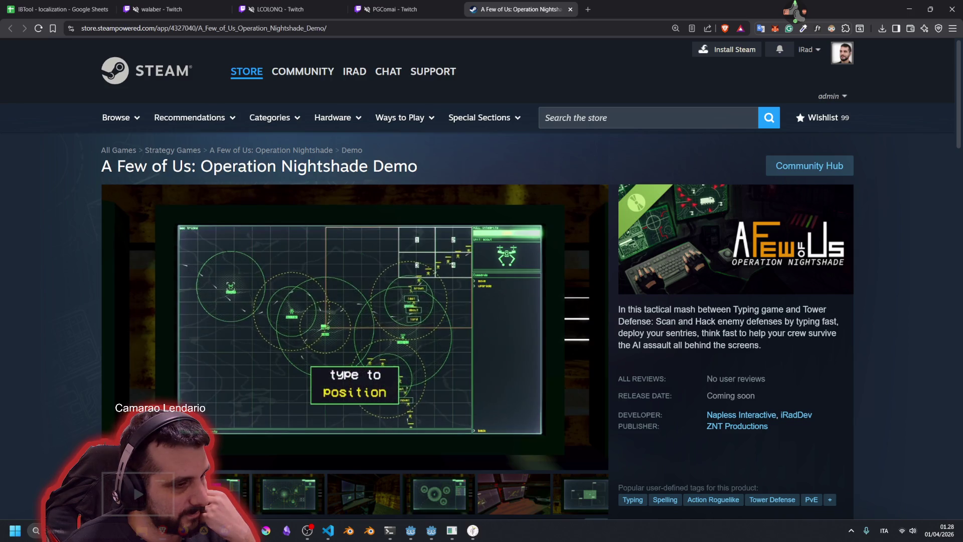
mouse_move(502, 236)
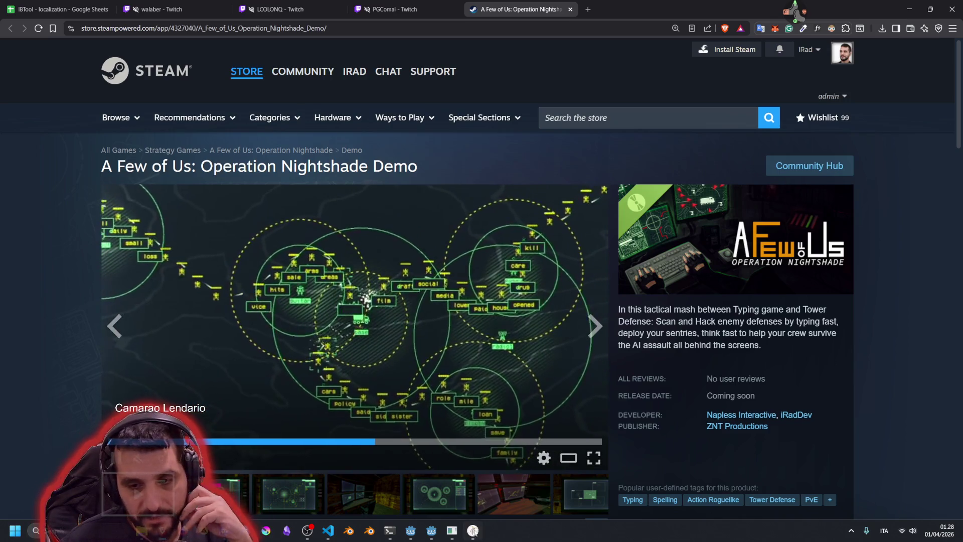
left_click(473, 530)
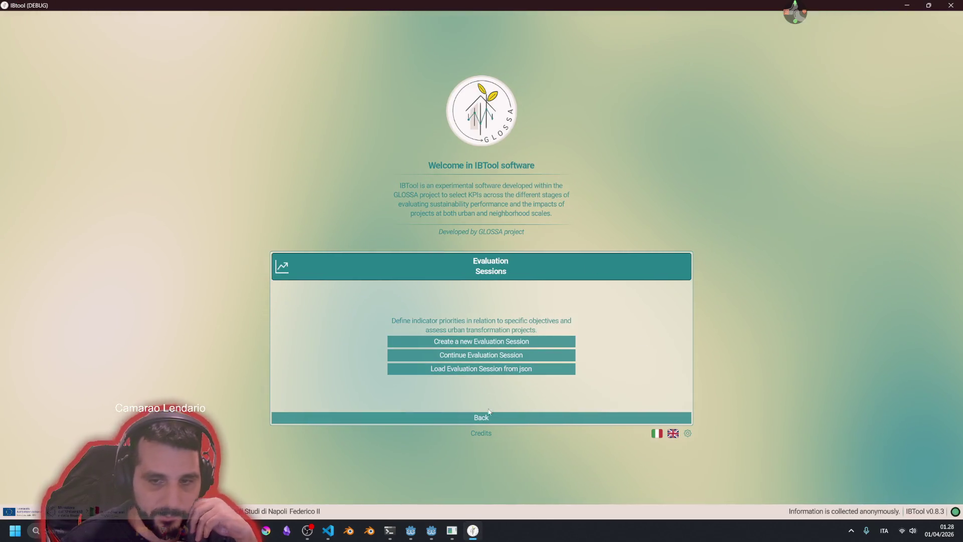
- From Evaluation Sessions, visit the Join a Validation Session form and its session list, then go back
left_click(481, 417)
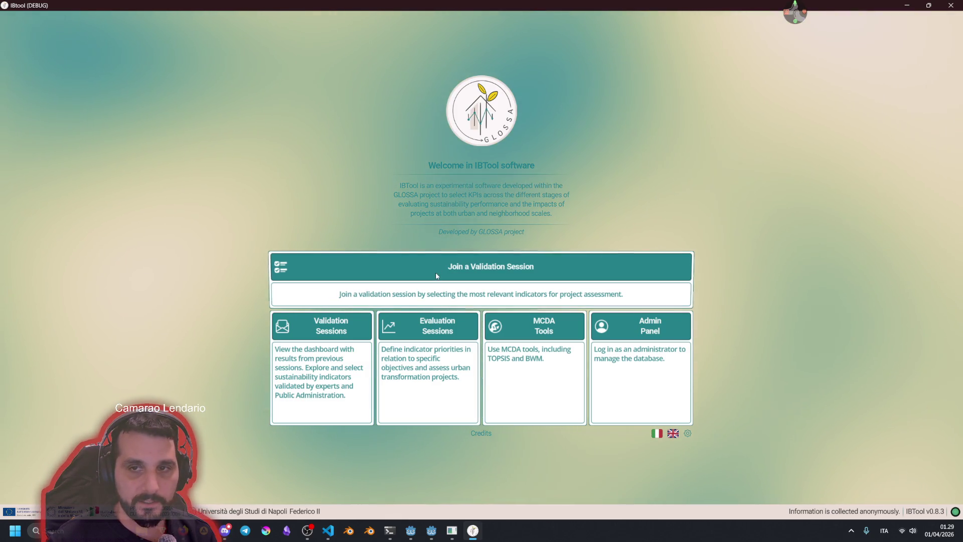
left_click(474, 290)
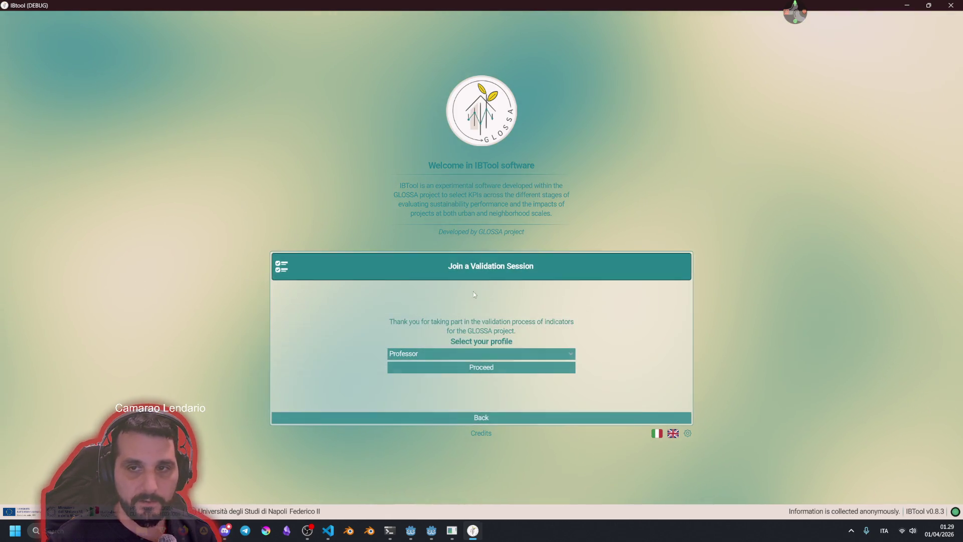
left_click(409, 366)
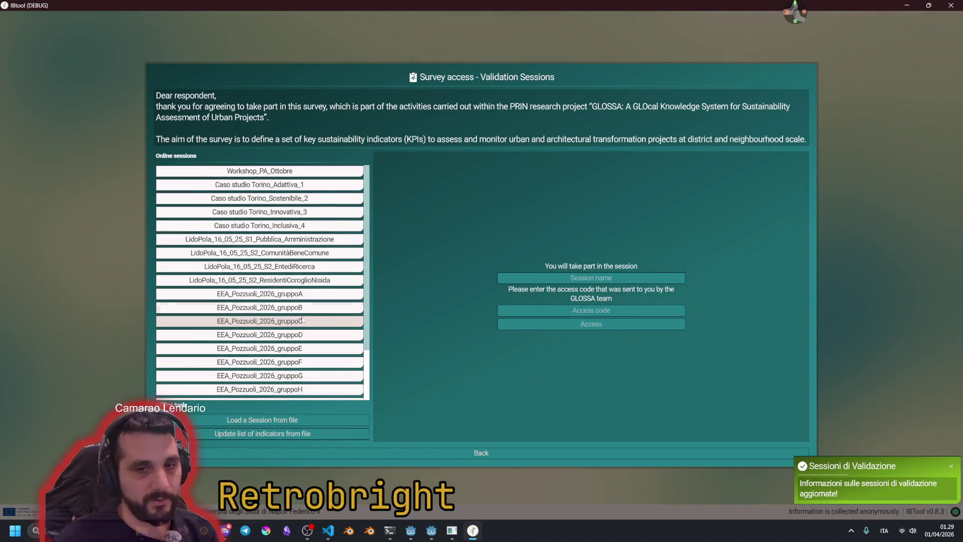
left_click(469, 452)
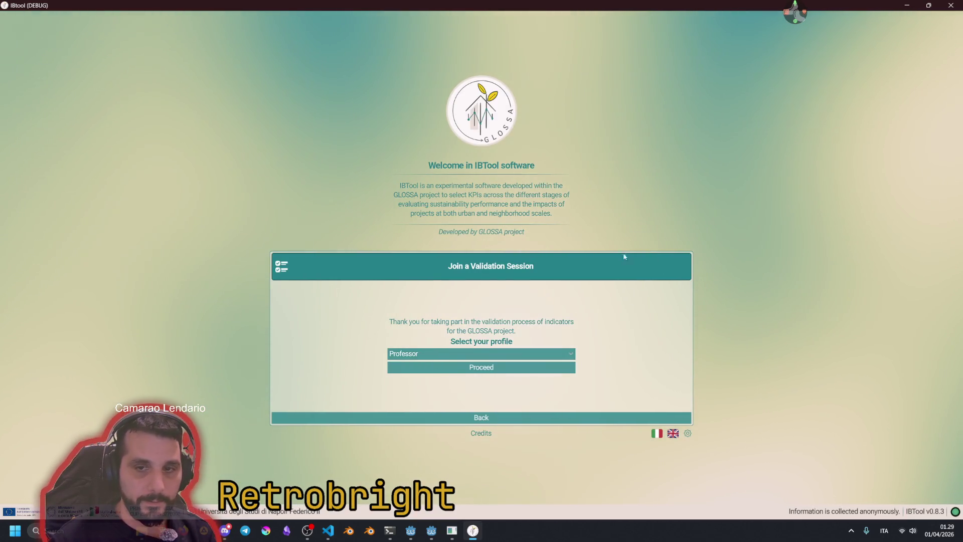
- Switch the interface to Italian, then back to English, and return to the main menu
left_click(655, 433)
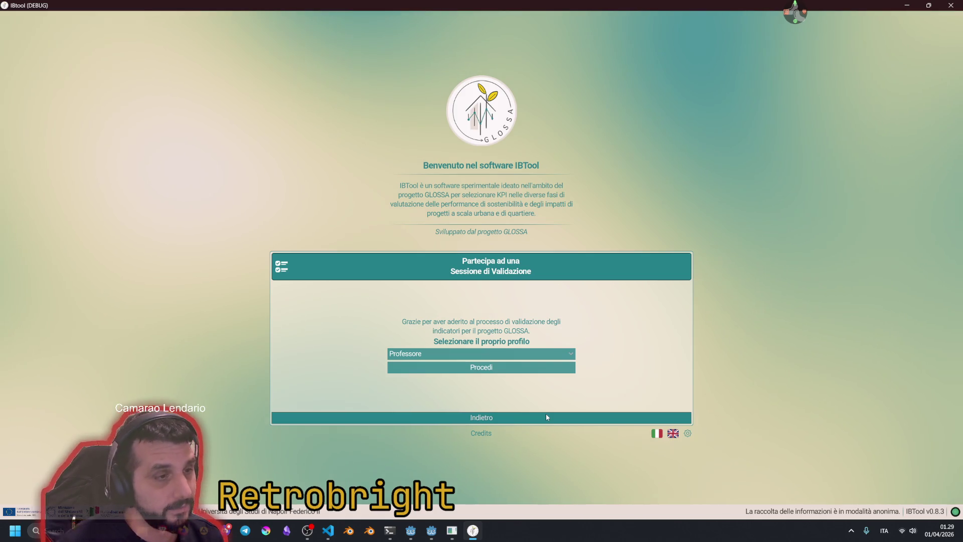
left_click(673, 433)
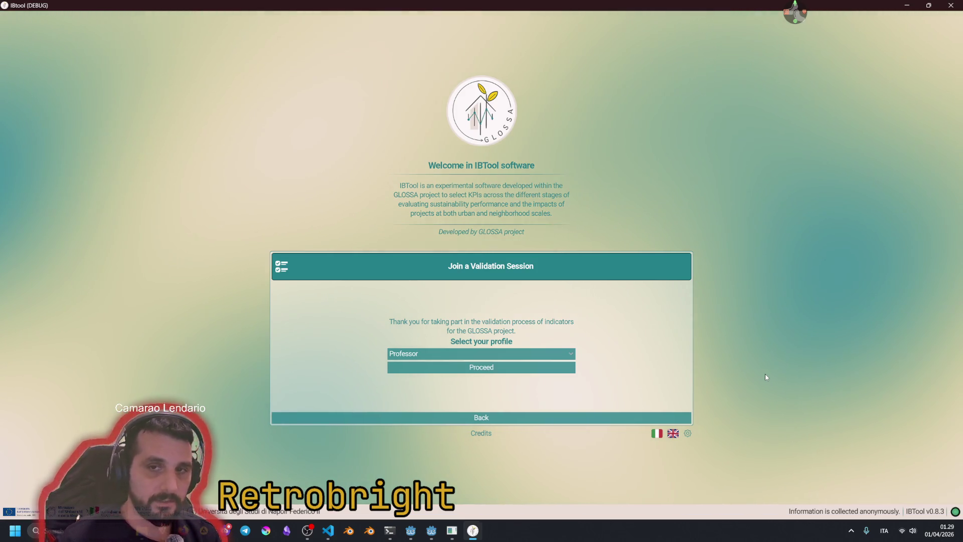
left_click(462, 419)
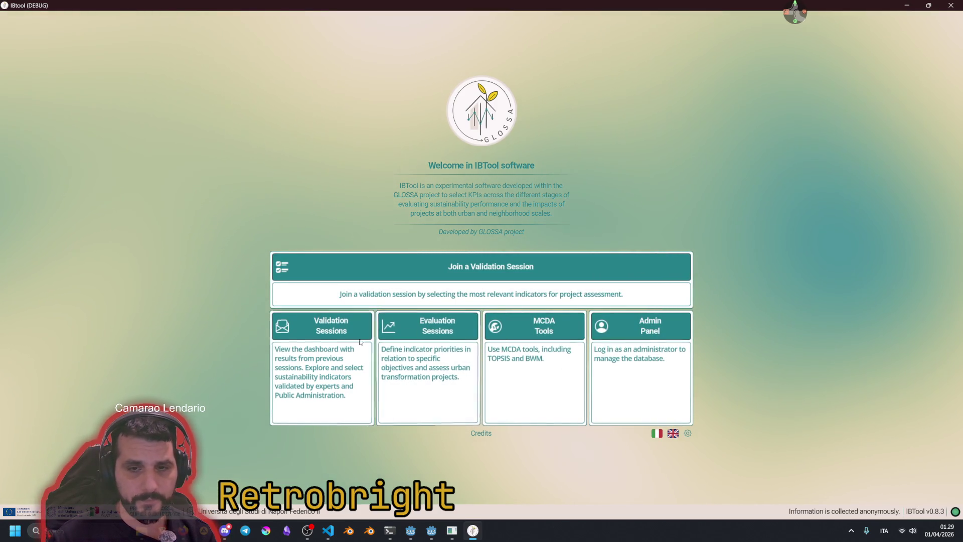
- Load EEA_Pozzuoli_2026_gruppoE, then the LidoPola_16_05_25_S2_EntediRicerca session, and dismiss the analysis notification
left_click(369, 357)
left_click(408, 363)
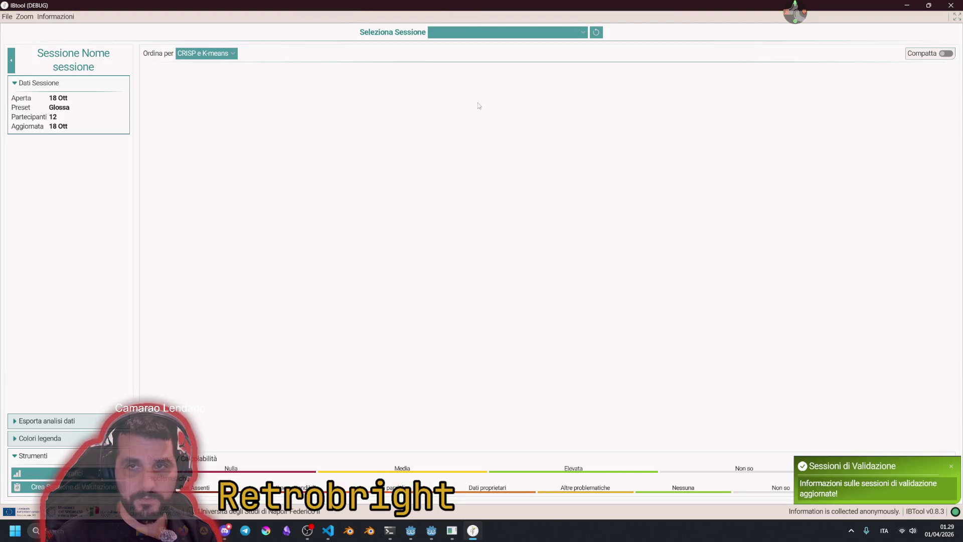
left_click(487, 33)
left_click(451, 199)
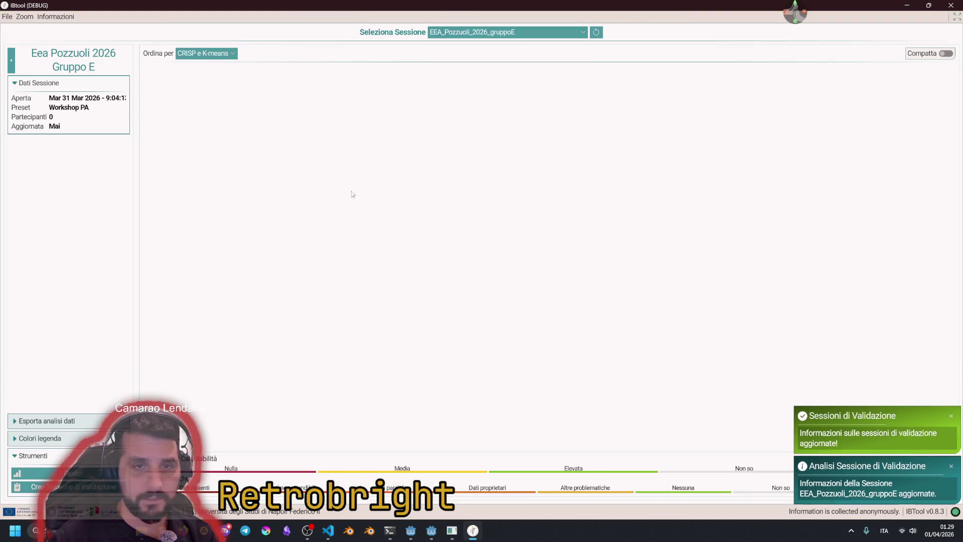
left_click(457, 33)
left_click(481, 128)
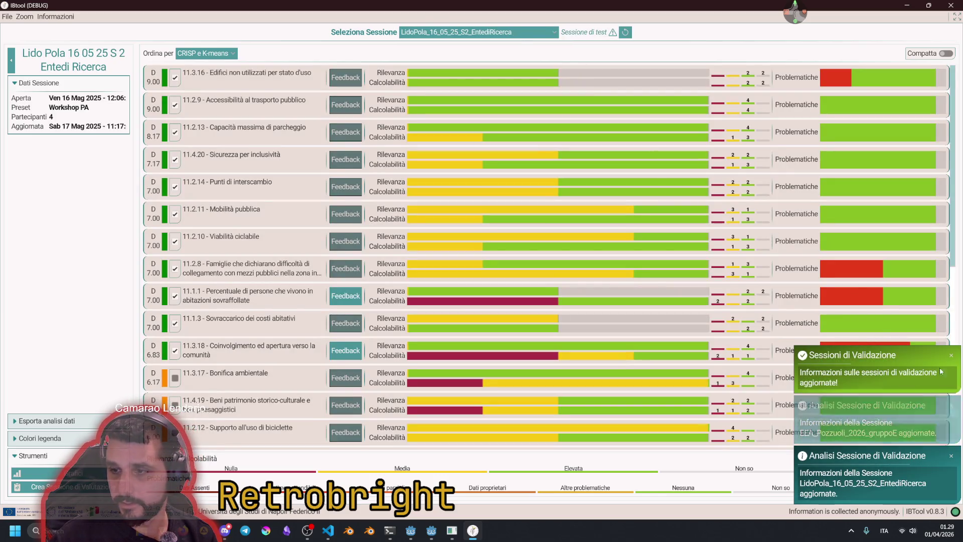
left_click(949, 457)
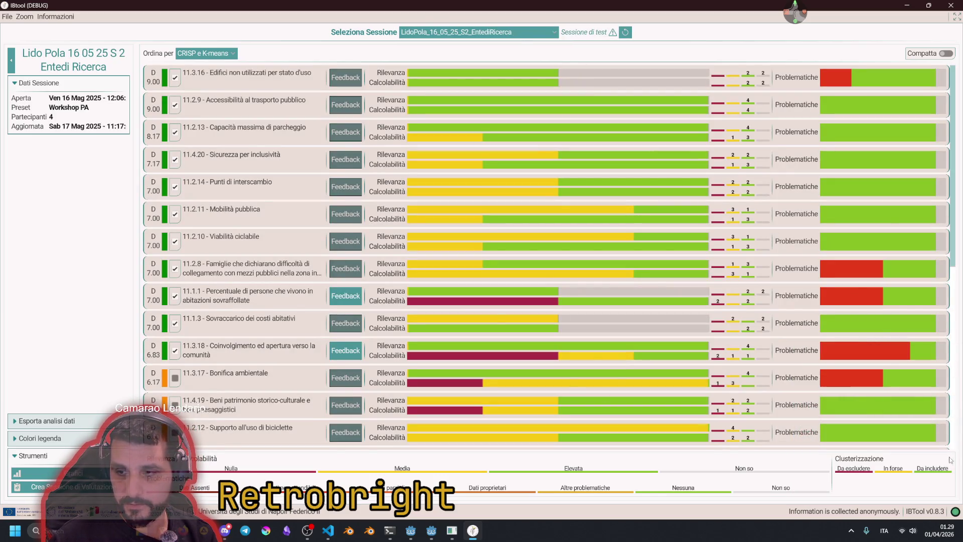
- With the side panel collapsed, check the sort options (CRISP e K-means), session list and compact row layout
left_click(11, 64)
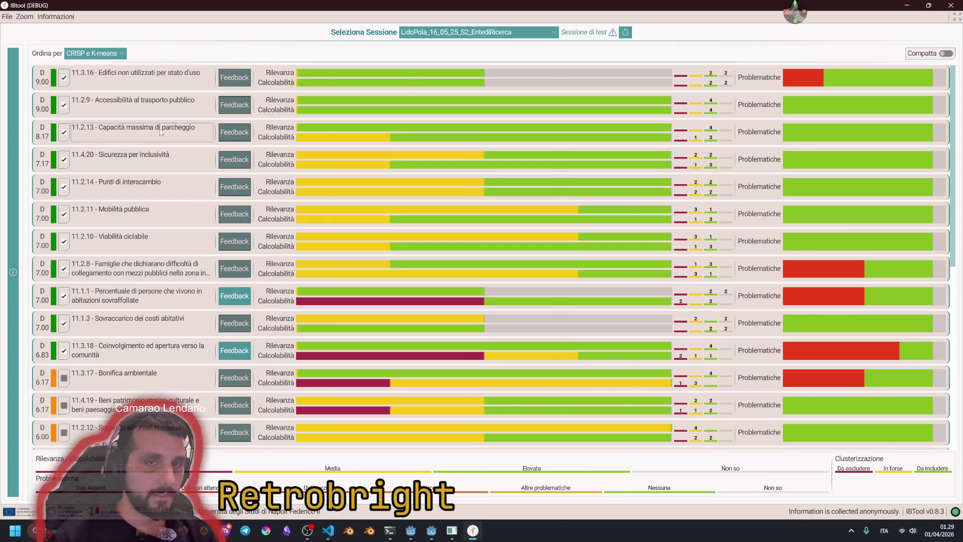
scroll(185, 317, "down", 10)
scroll(186, 317, "up", 10)
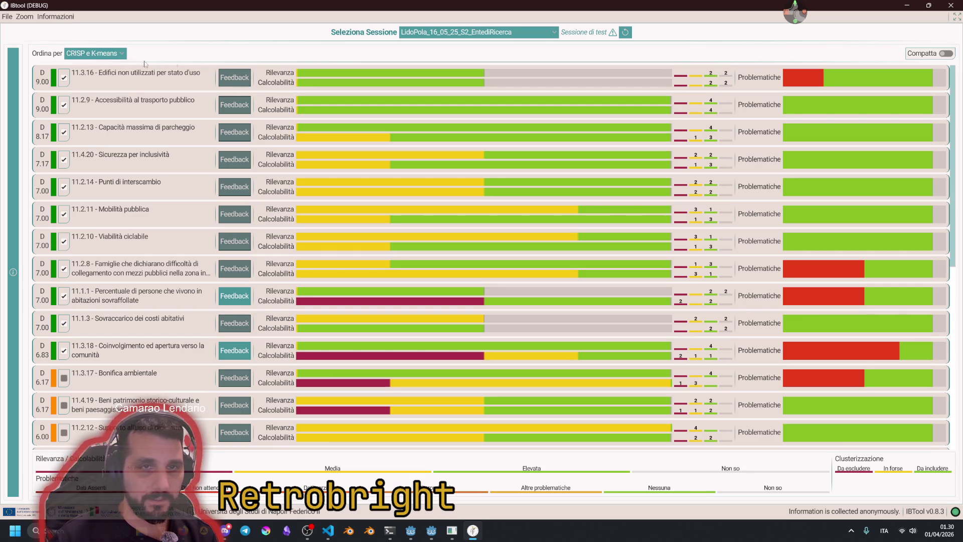
left_click(120, 54)
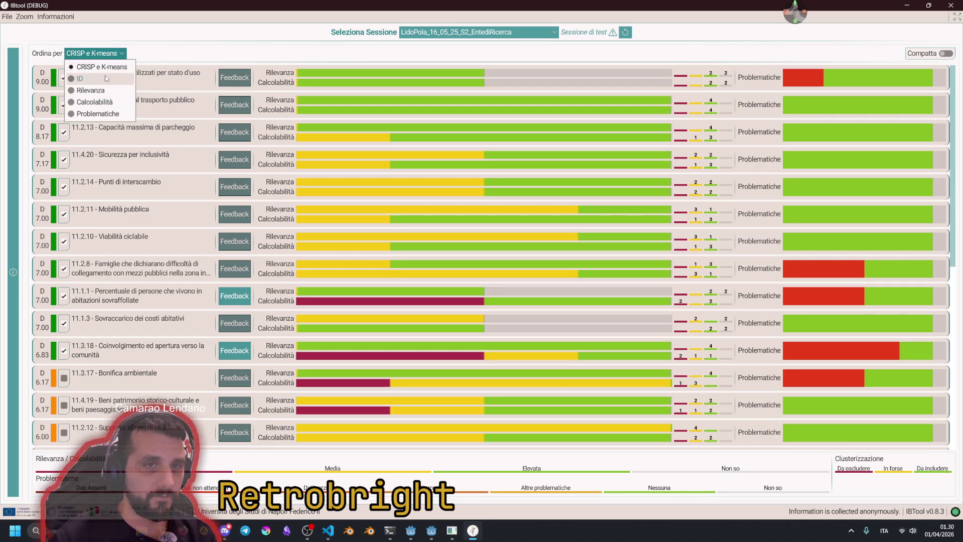
left_click(110, 44)
left_click(554, 32)
left_click(555, 32)
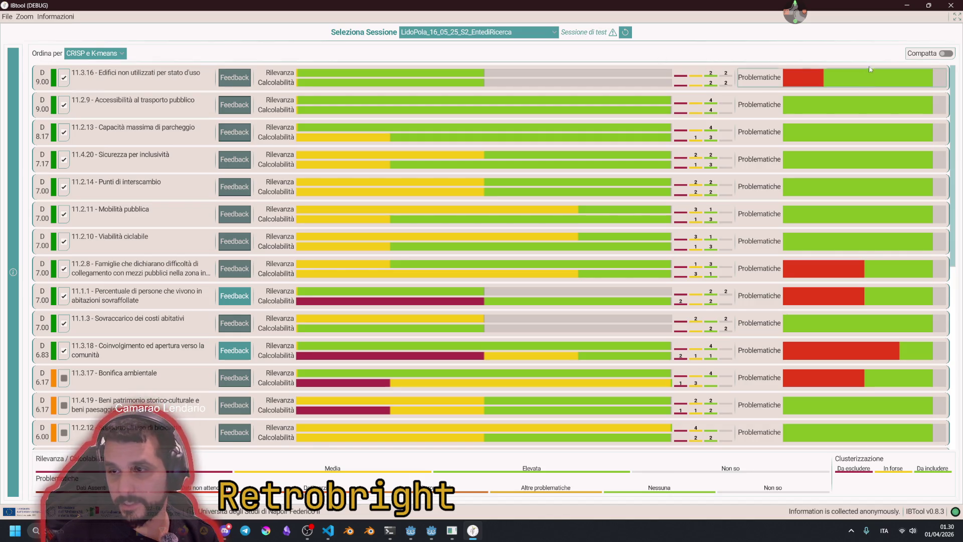
left_click(920, 59)
left_click(920, 59)
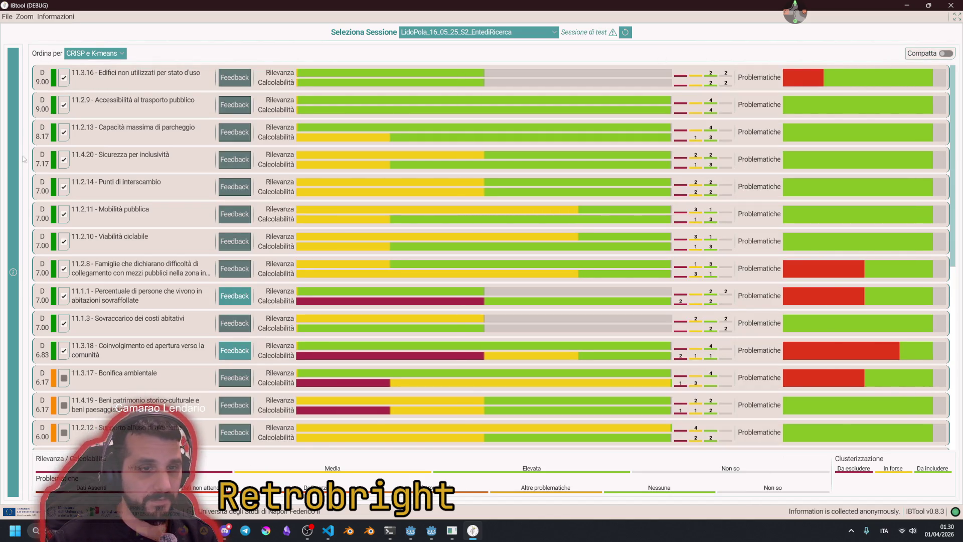
- Reopen the side panel, collapse Dati Sessione, and toggle the colour legend and data export sections
left_click(11, 171)
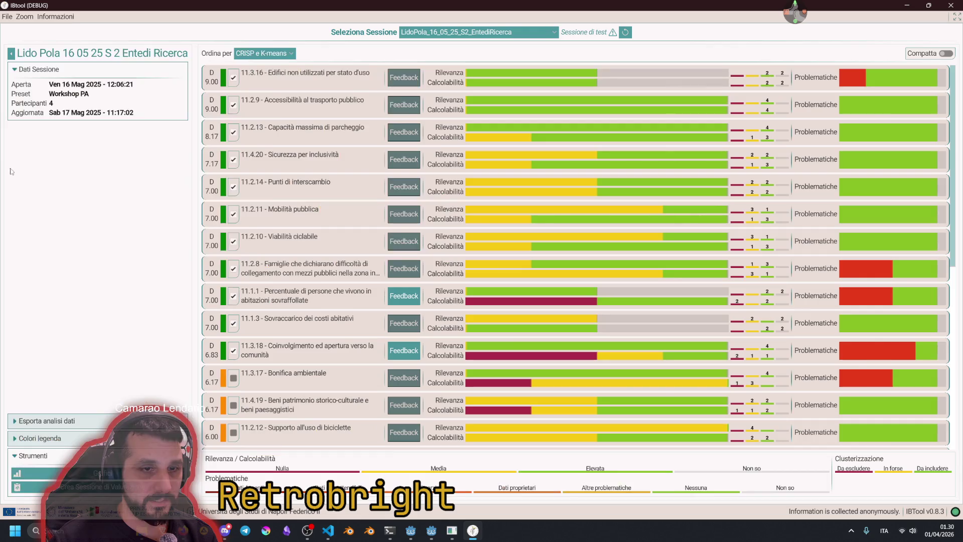
left_click(42, 71)
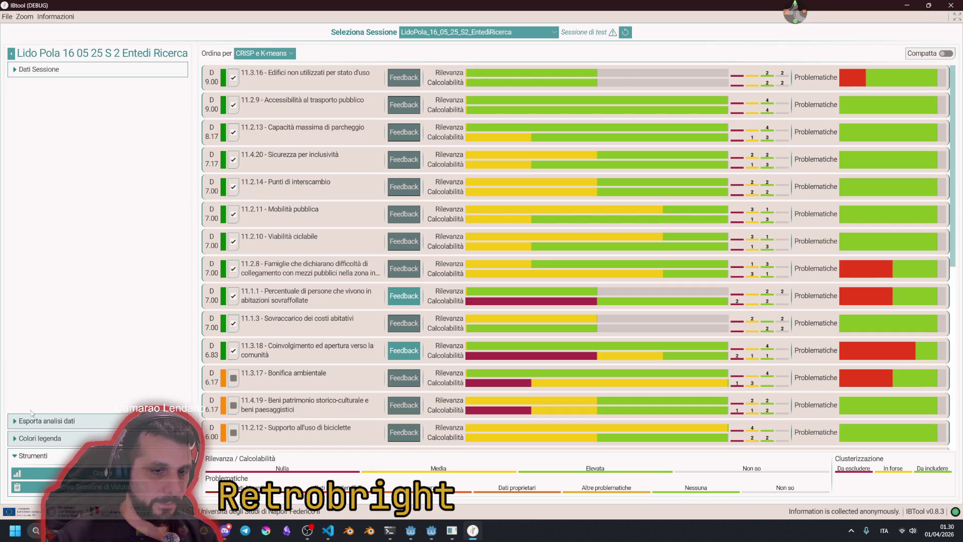
left_click(38, 437)
left_click(53, 376)
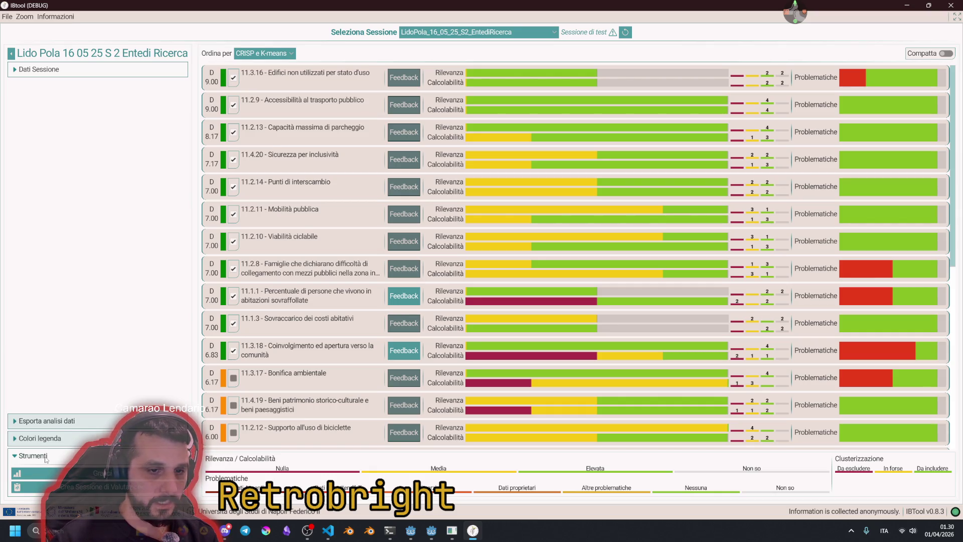
left_click(35, 420)
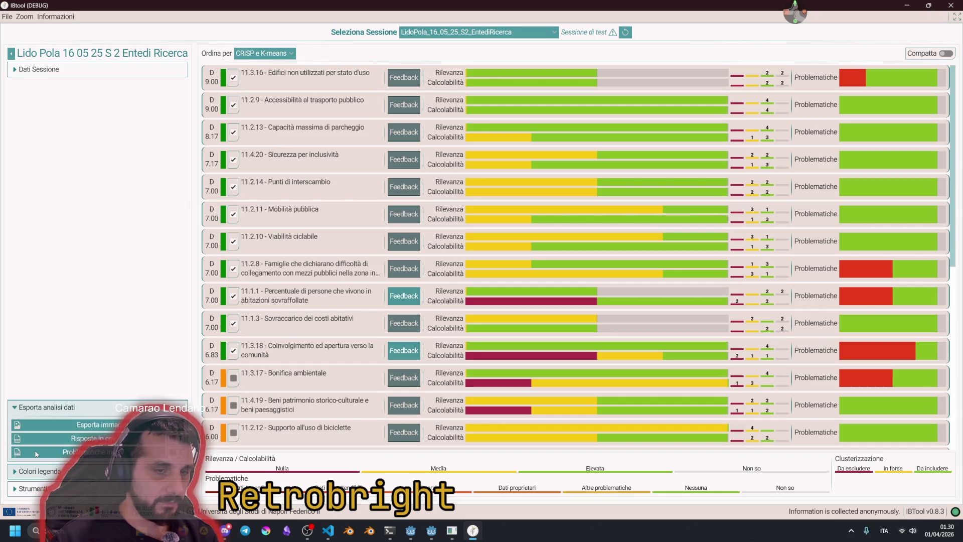
left_click(35, 407)
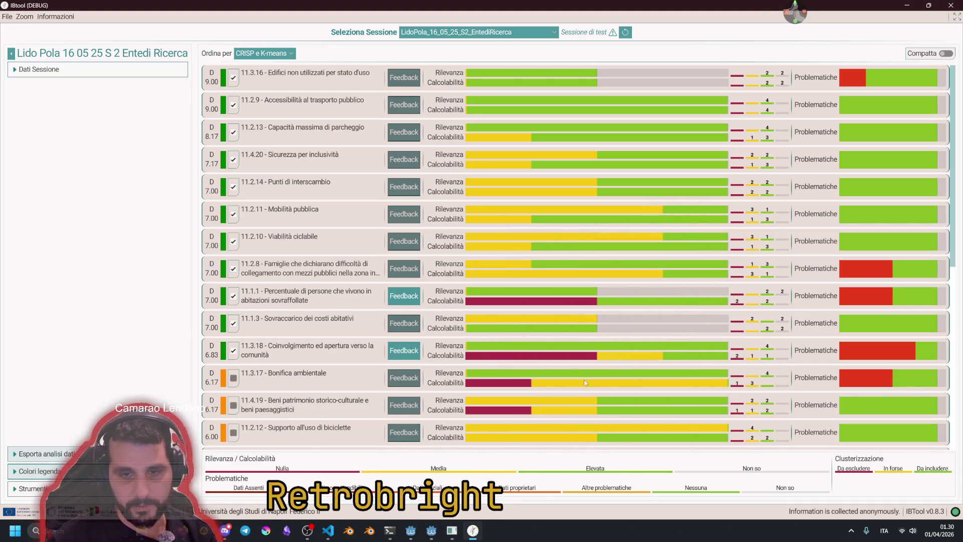
scroll(250, 230, "down", 5)
scroll(251, 228, "up", 5)
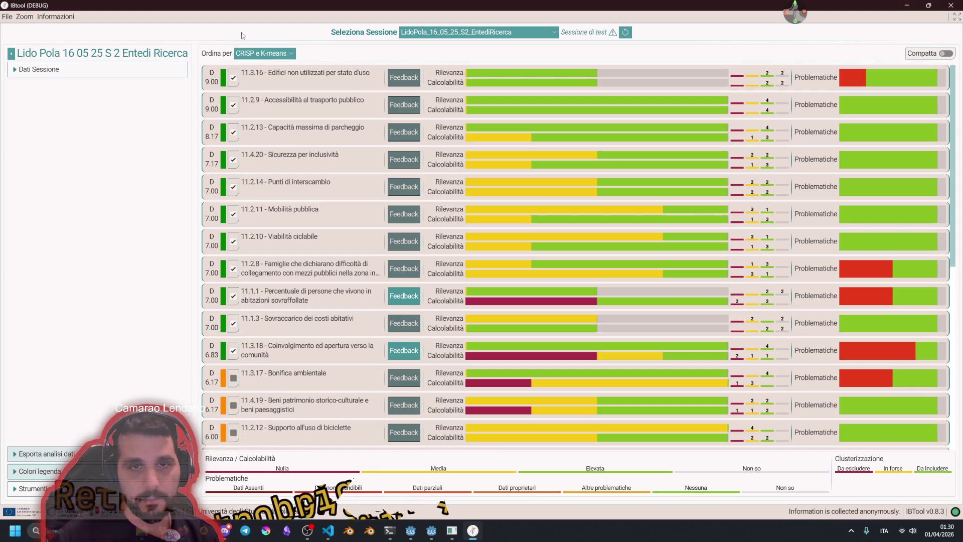
left_click(439, 33)
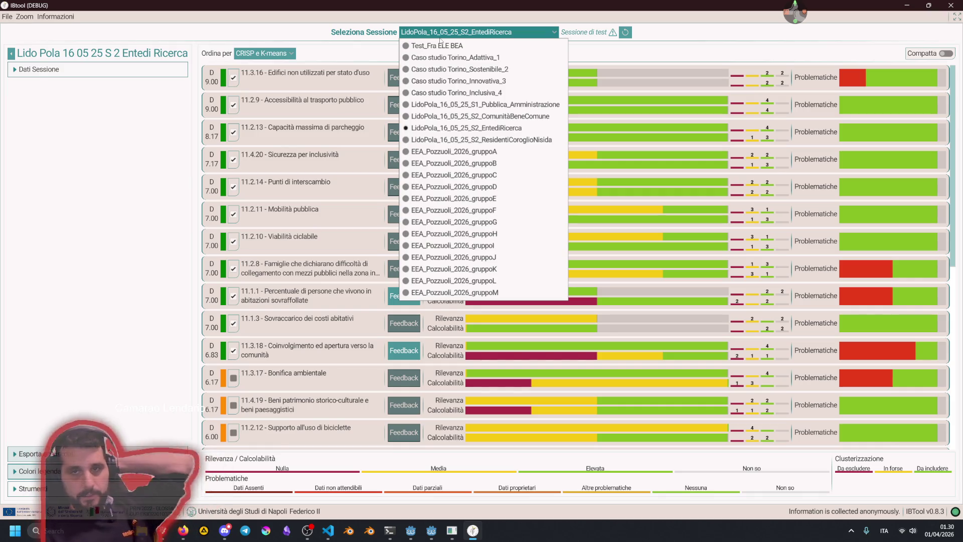
left_click(56, 17)
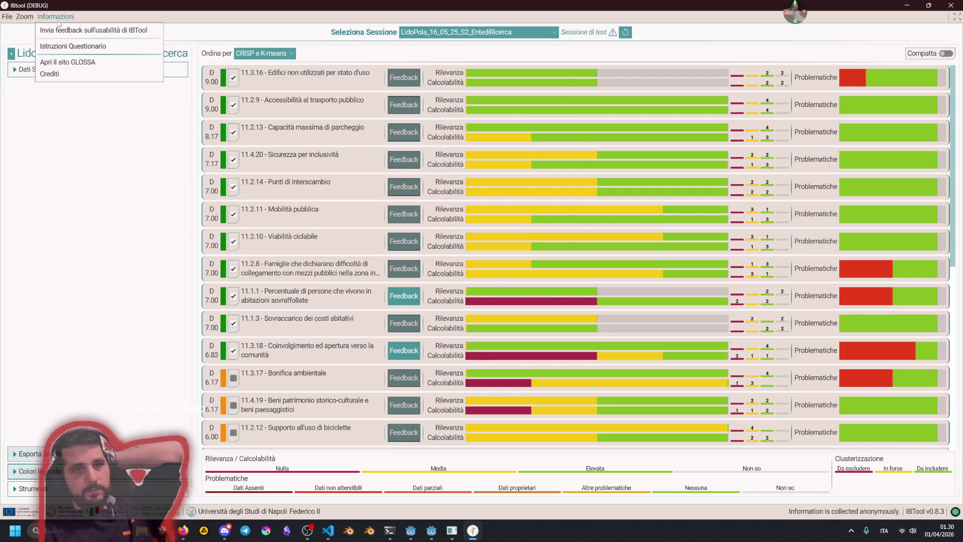
- Return to the main menu and sign in to the Admin Panel with the saved credentials
left_click(30, 29)
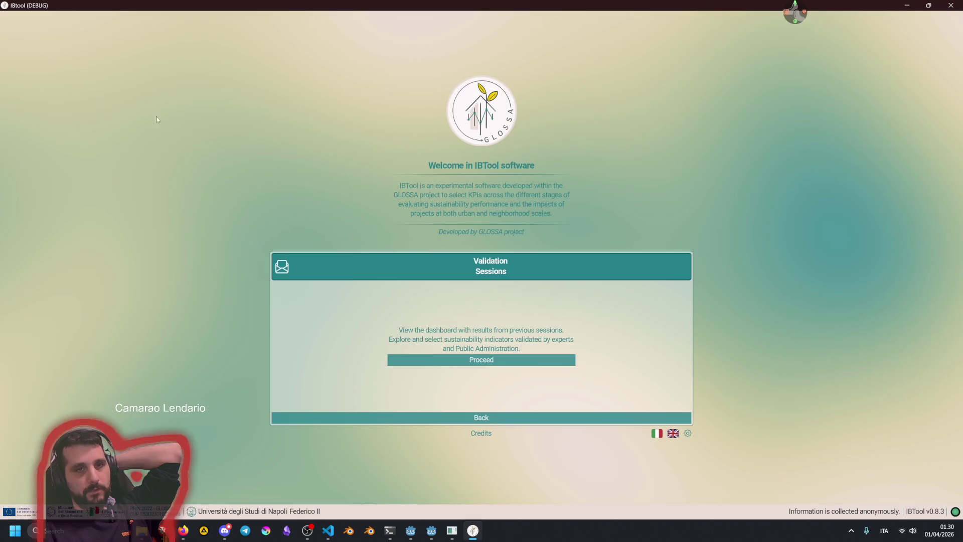
left_click(465, 416)
left_click(641, 384)
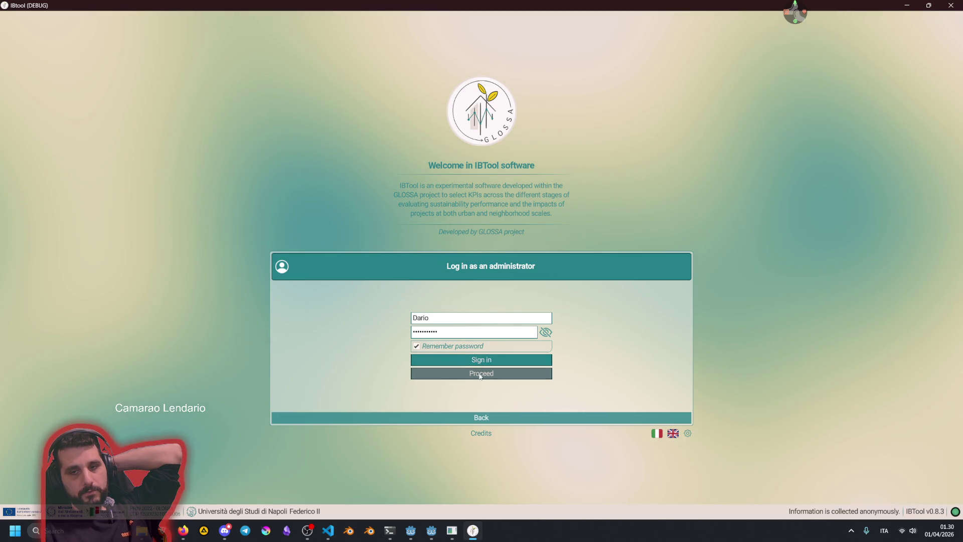
left_click(470, 365)
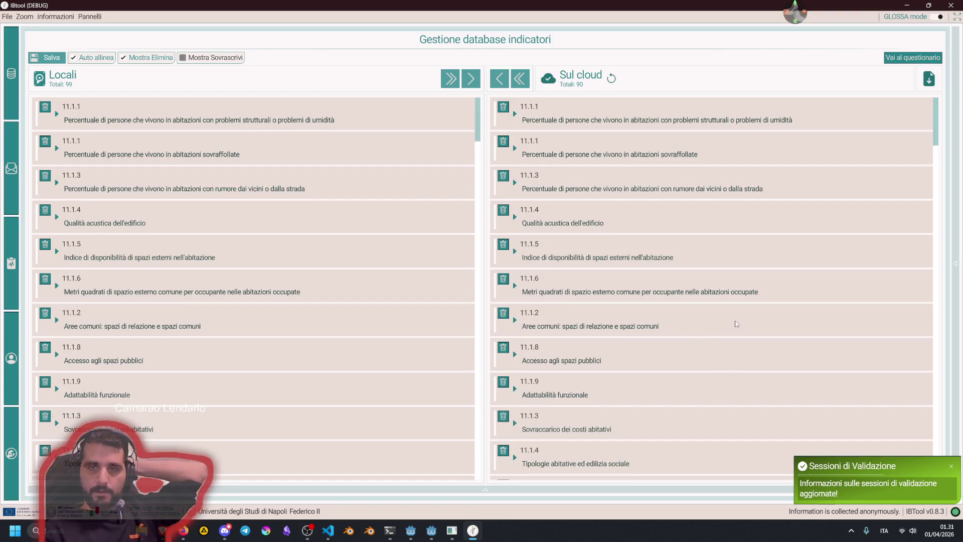
scroll(388, 262, "down", 15)
scroll(388, 262, "up", 15)
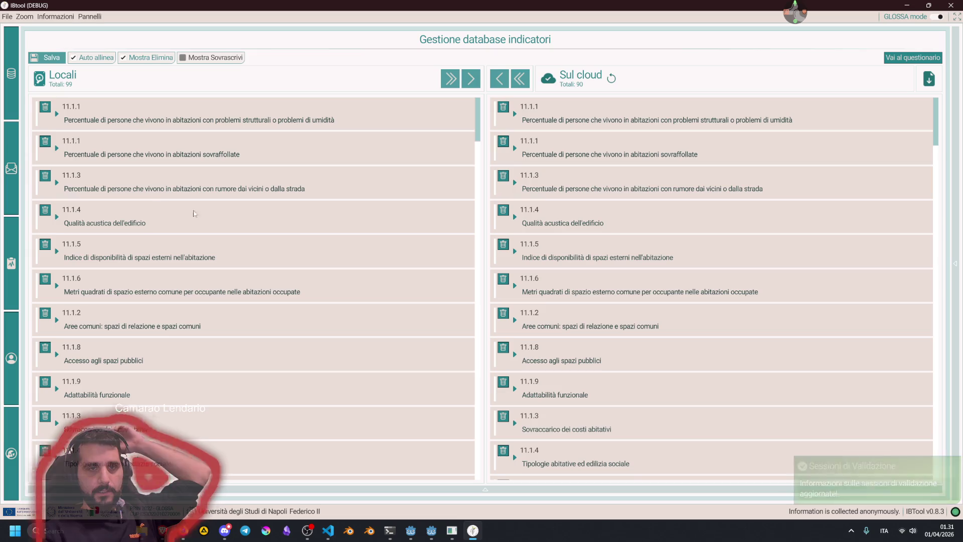
- Switch to the questionnaire validation panel from the Pannelli menu
left_click(55, 17)
mouse_move(90, 16)
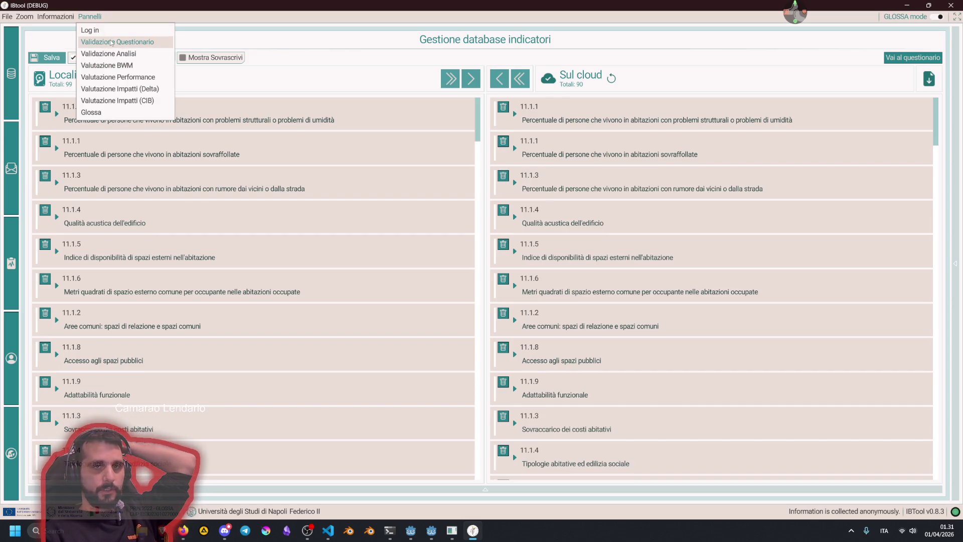
left_click(113, 43)
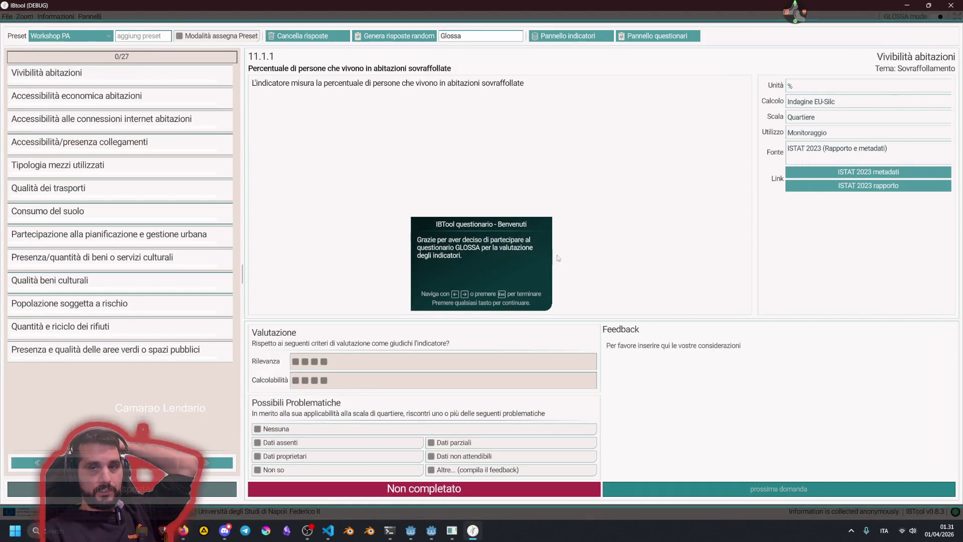
- Step through the questionnaire's guided tour, past the progress counter and submit step, until it closes
key("Right")
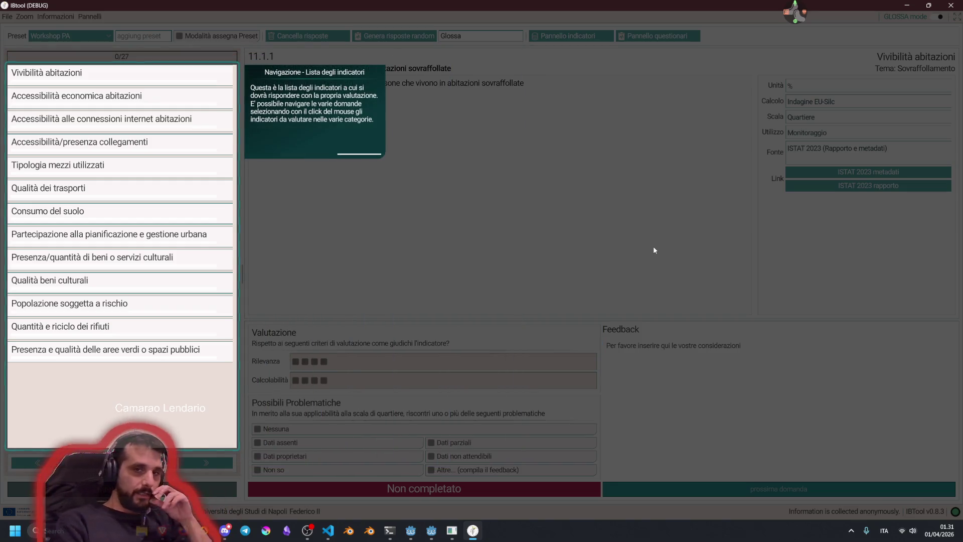
key("Right")
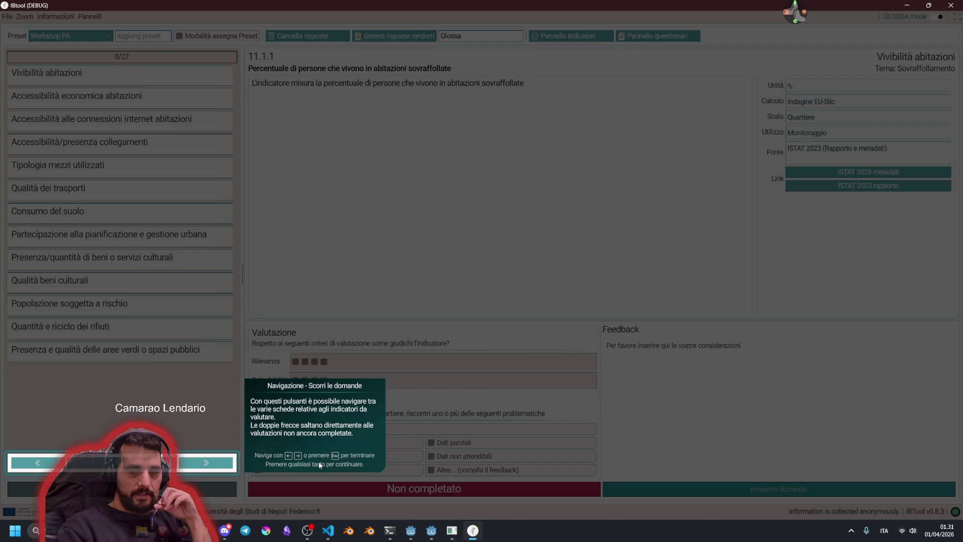
left_click(332, 447)
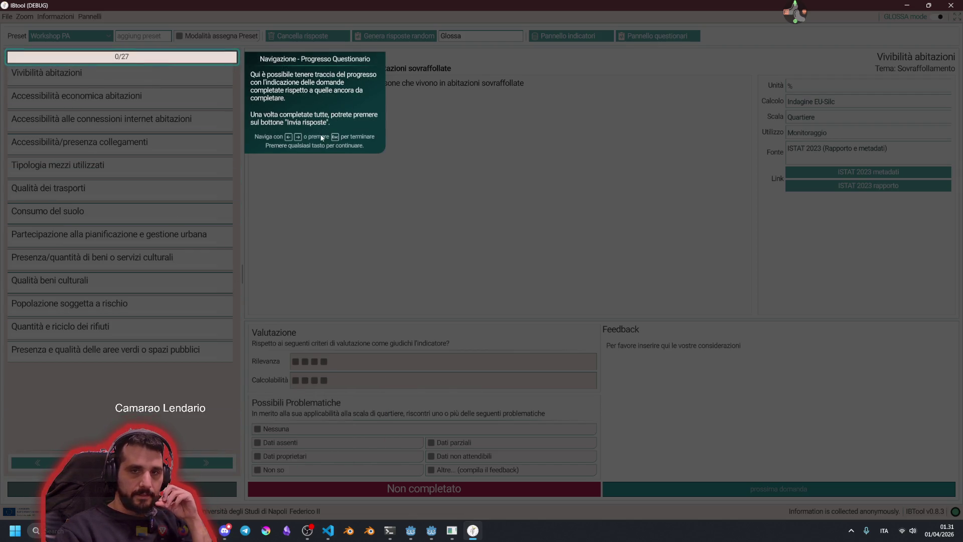
left_click(474, 143)
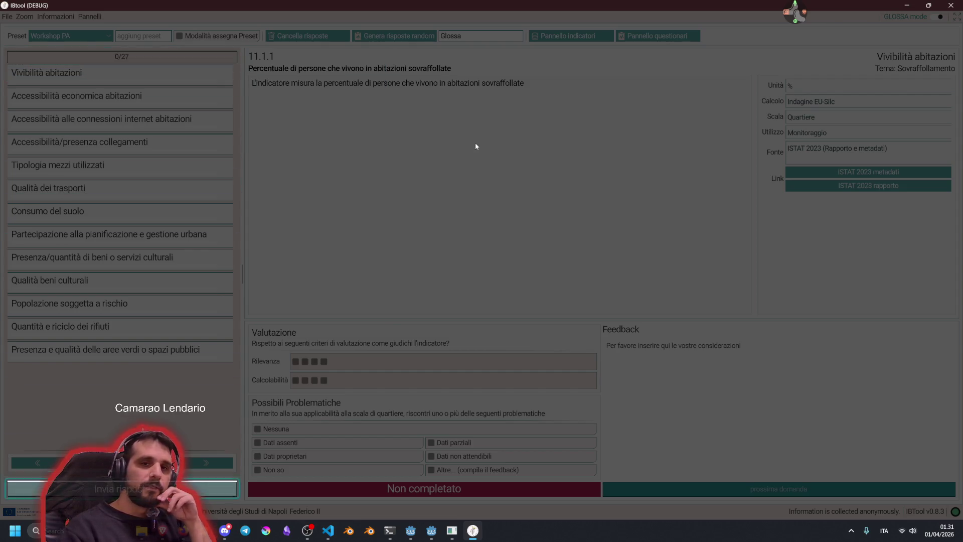
left_click(475, 146)
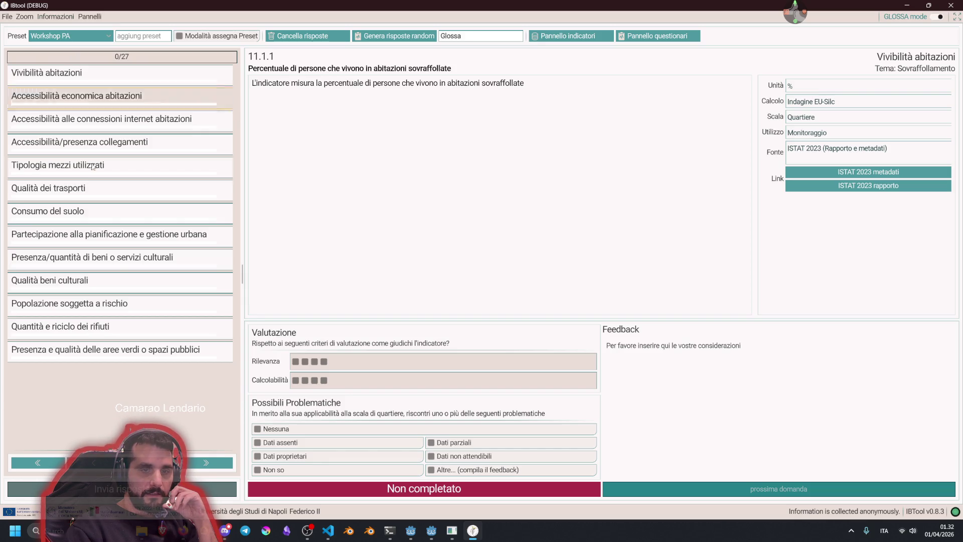
left_click(90, 16)
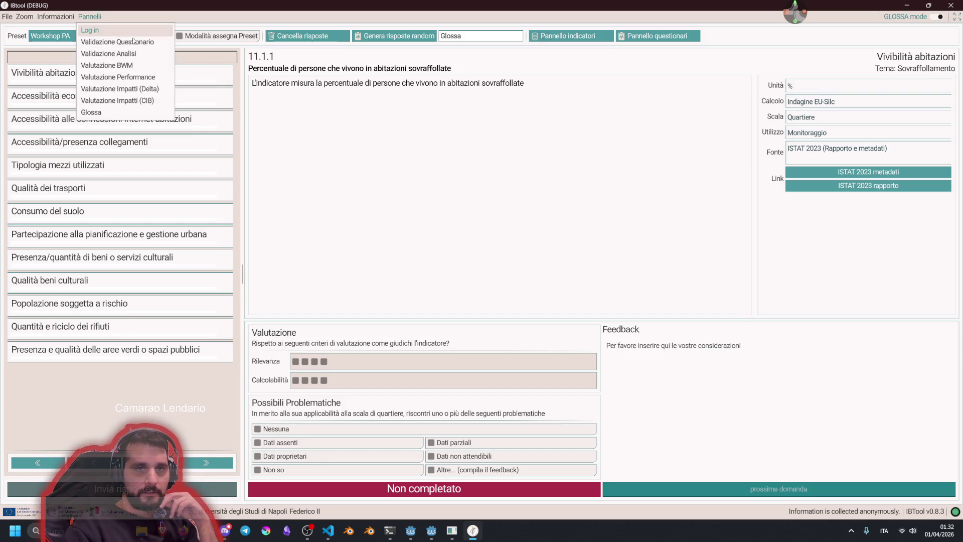
- Switch to Validazione Analisi, toggle the session panel, and expand Strumenti to show the radar chart
left_click(109, 53)
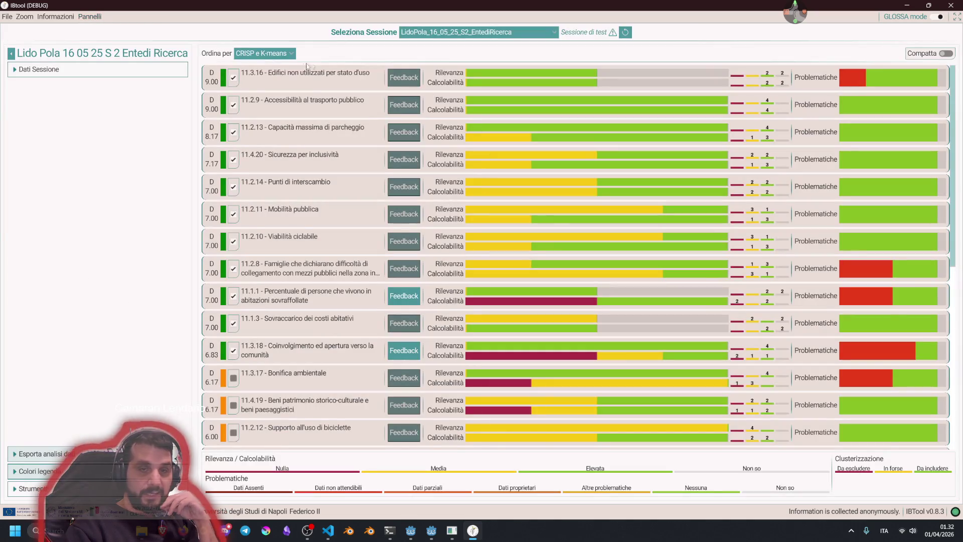
left_click(11, 53)
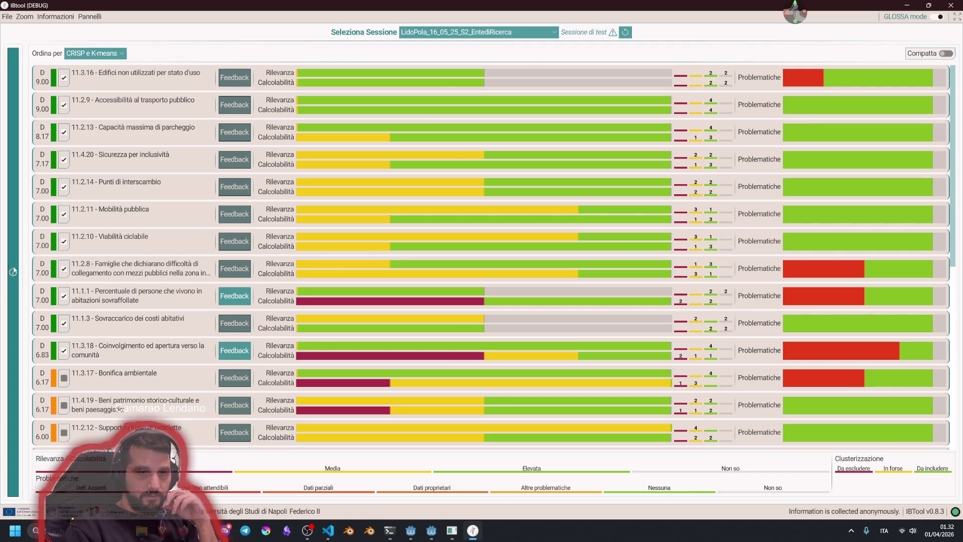
left_click(18, 269)
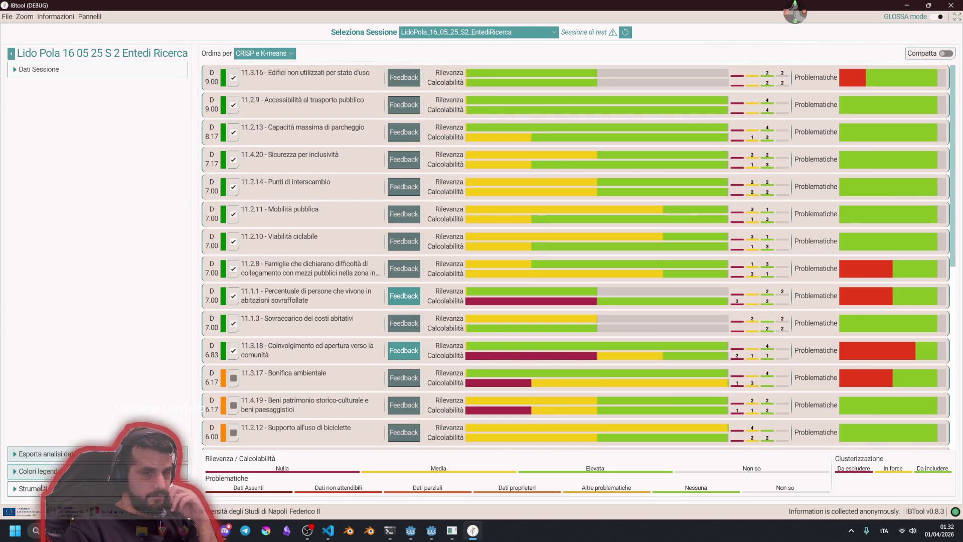
left_click(44, 488)
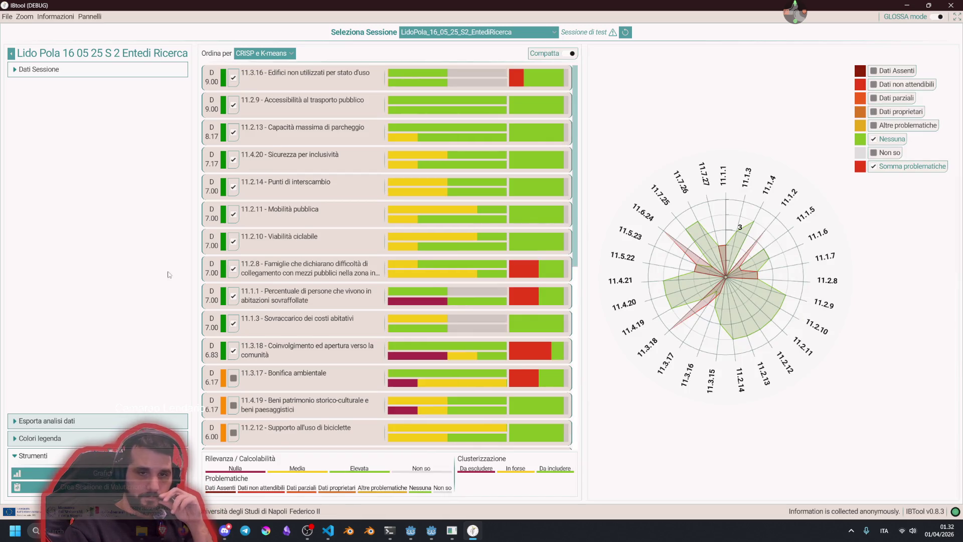
left_click(11, 53)
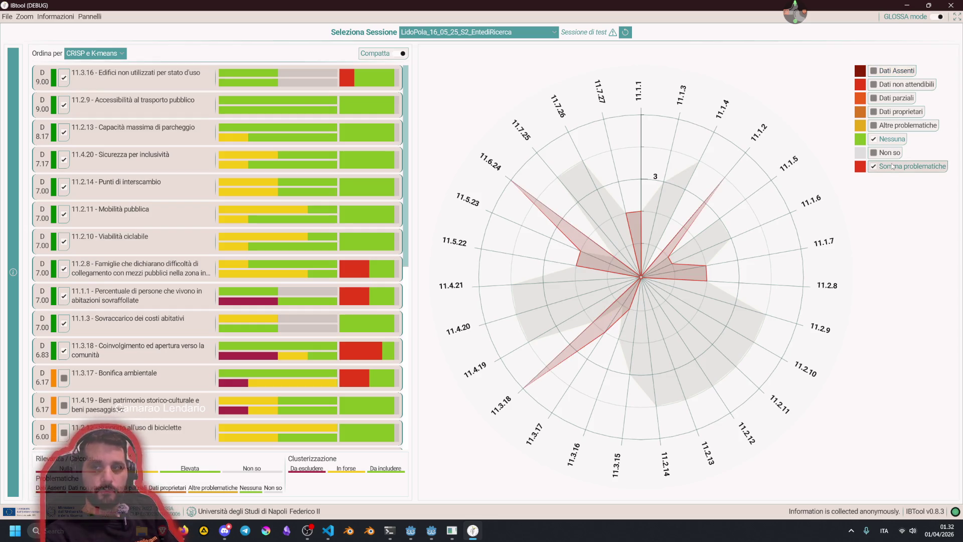
left_click(19, 173)
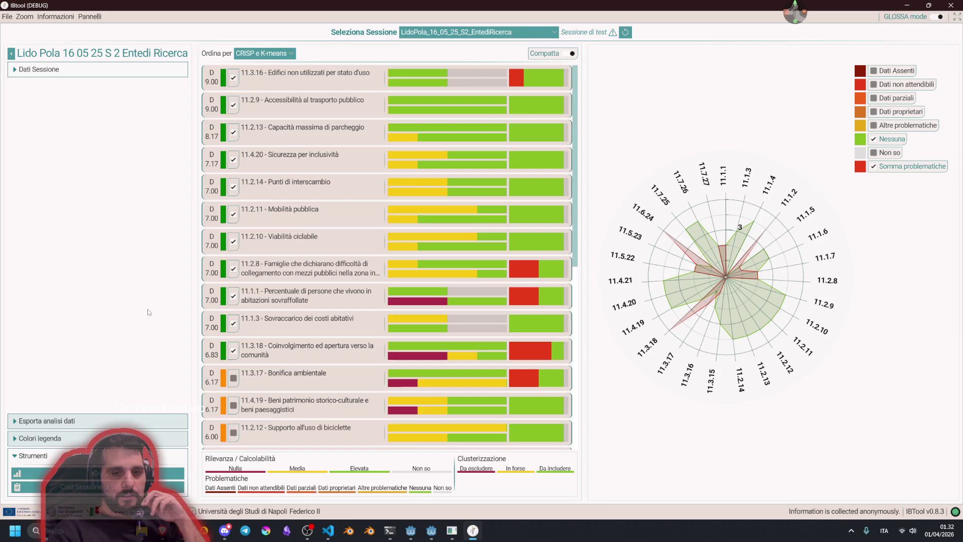
left_click(91, 16)
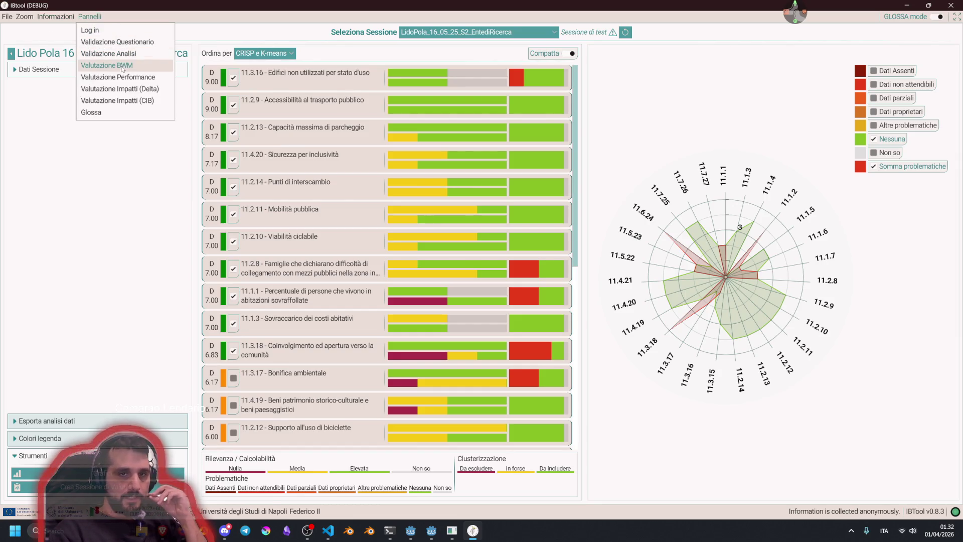
- Open the Best-Worst Method panel, then return via File > Torna al login to the main menu
left_click(123, 68)
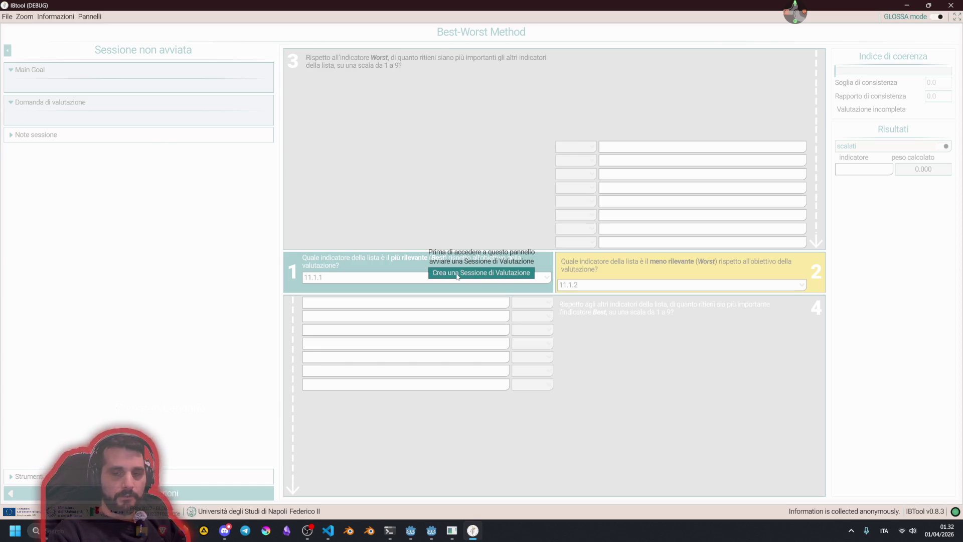
left_click(7, 18)
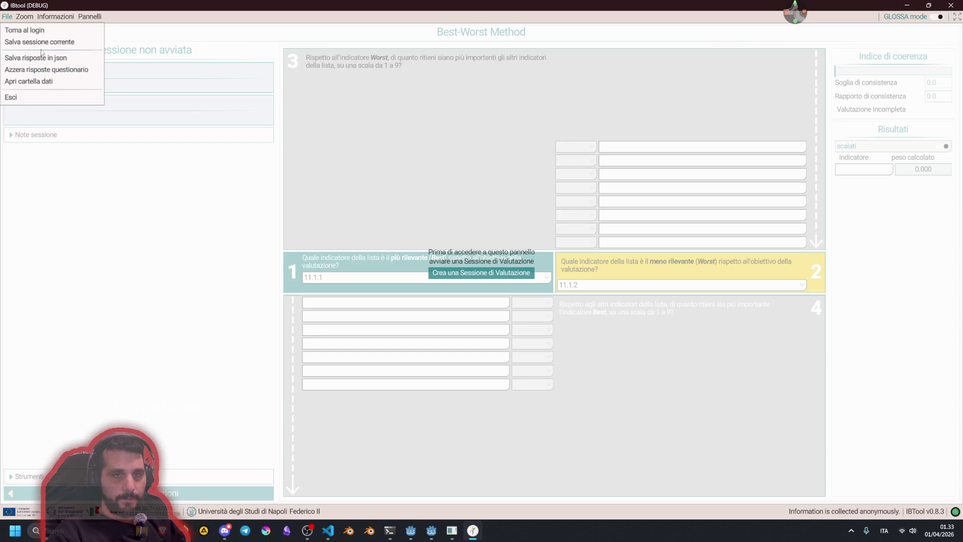
left_click(40, 31)
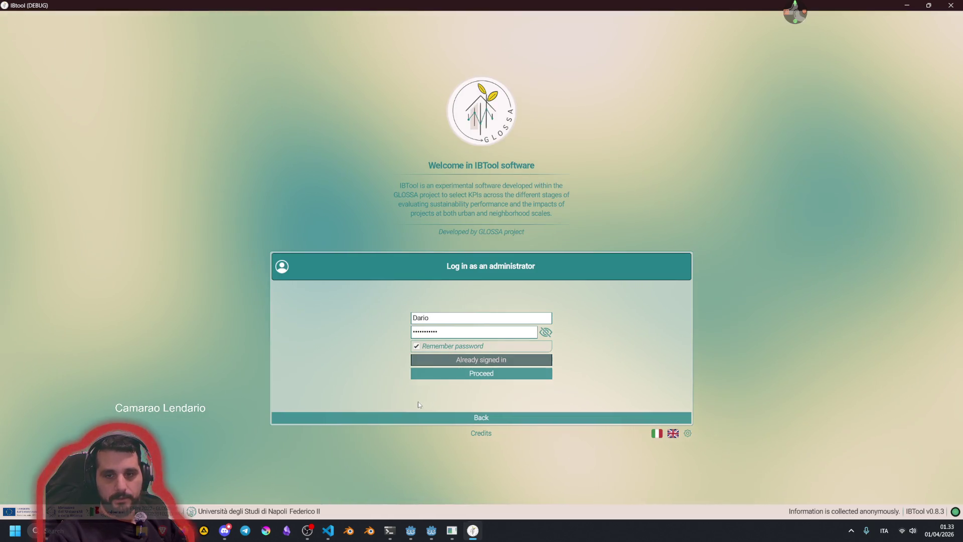
left_click(419, 417)
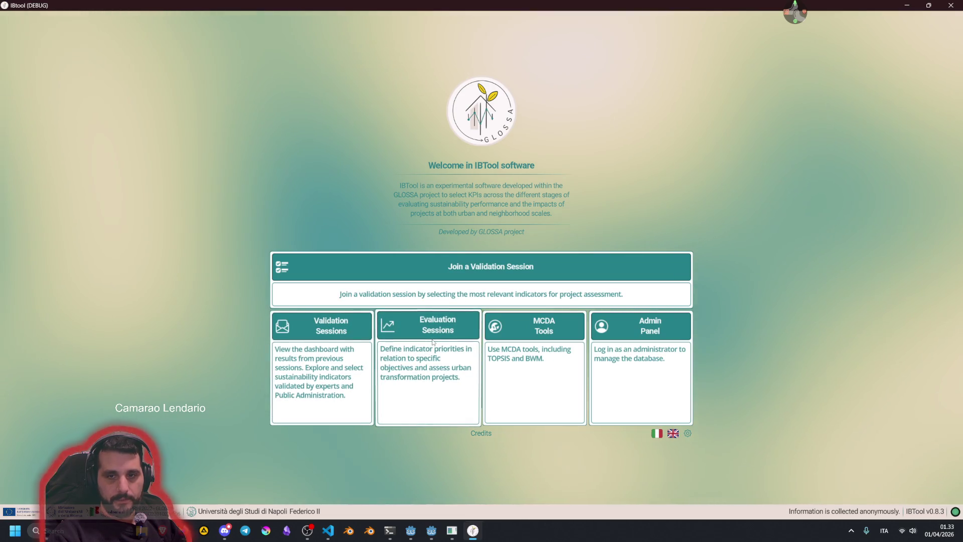
- Open the Best-Worst Method test session and expand then collapse Dati di progetto and Note sessione
left_click(433, 342)
left_click(484, 358)
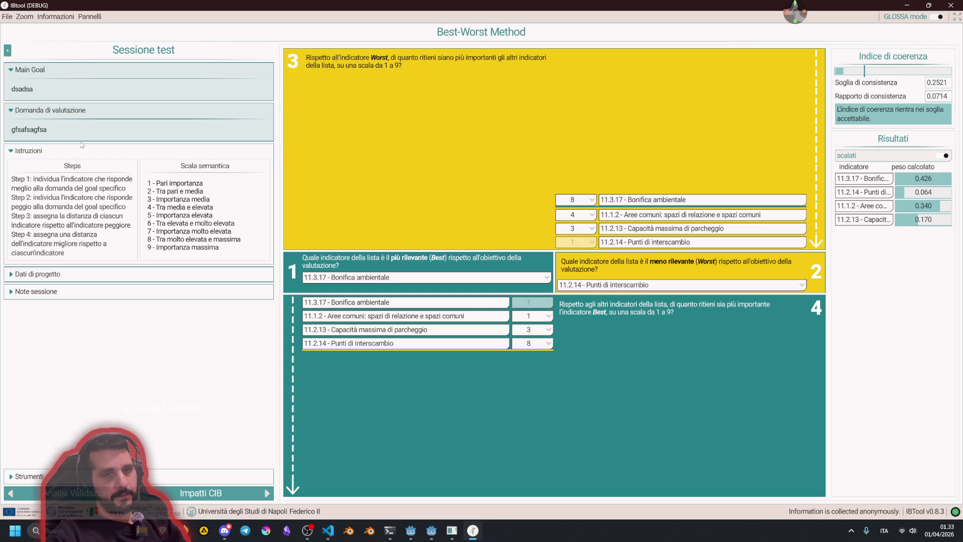
left_click(44, 154)
left_click(44, 170)
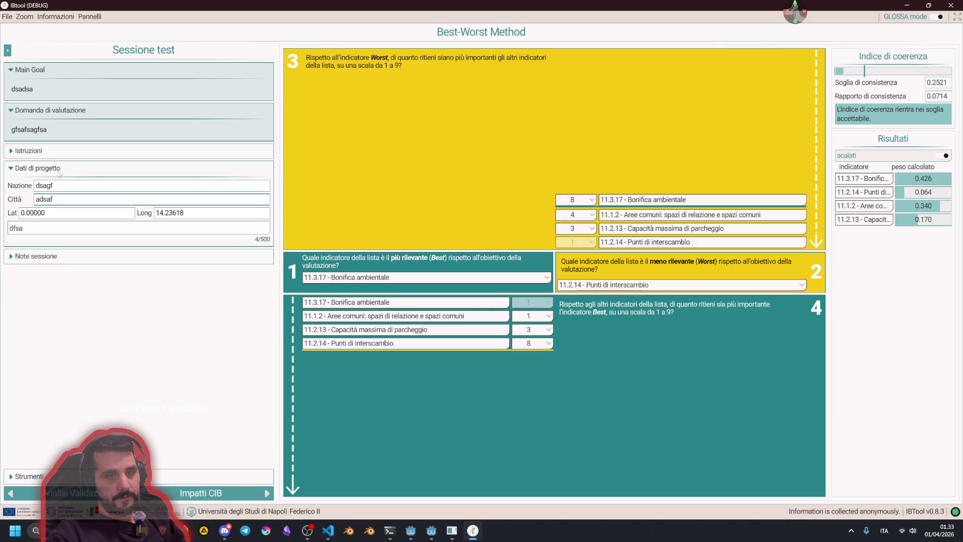
left_click(38, 170)
left_click(36, 186)
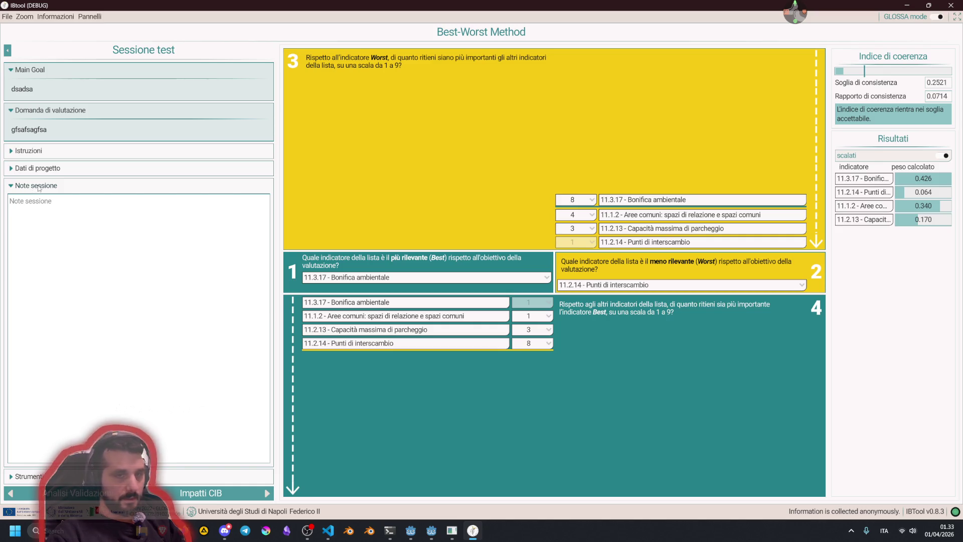
left_click(39, 186)
- Expand and collapse Strumenti, then go to the Impatti CIB page
left_click(42, 475)
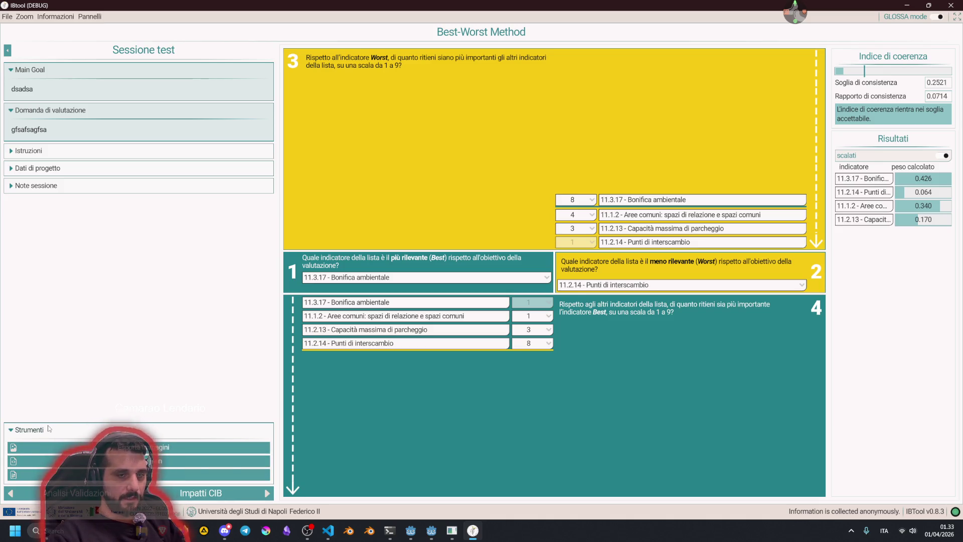
left_click(49, 428)
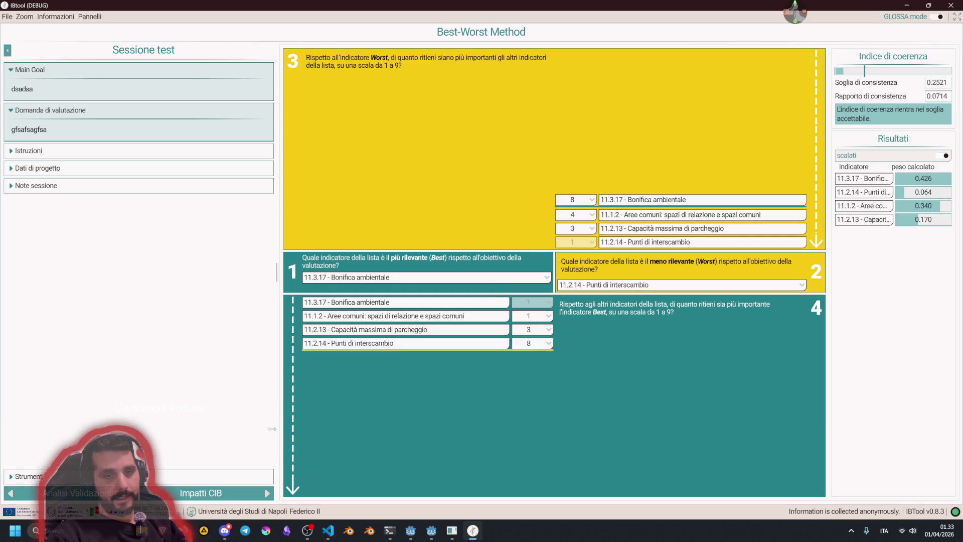
left_click(267, 493)
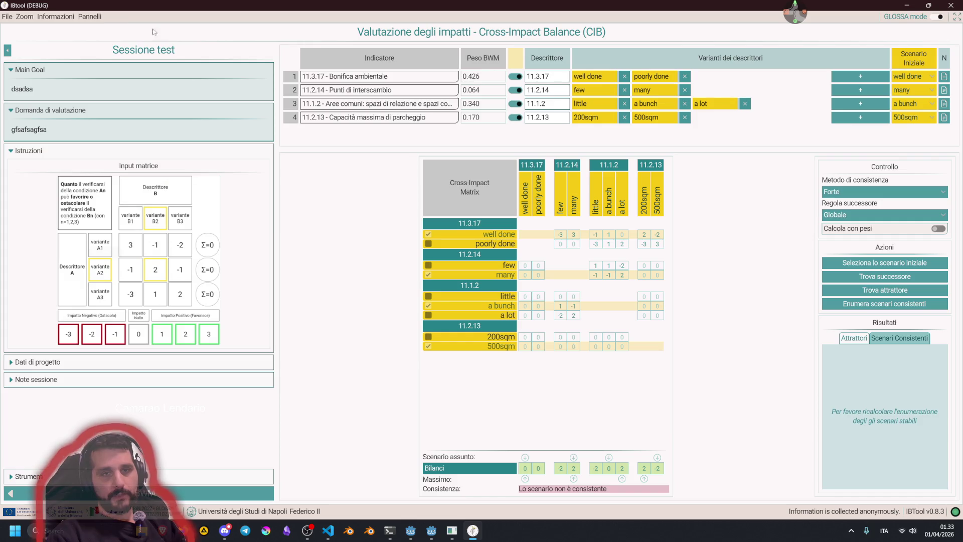
- Switch to the Valutazione Performance panel, then open Informazioni > Istruzioni Questionario
left_click(89, 18)
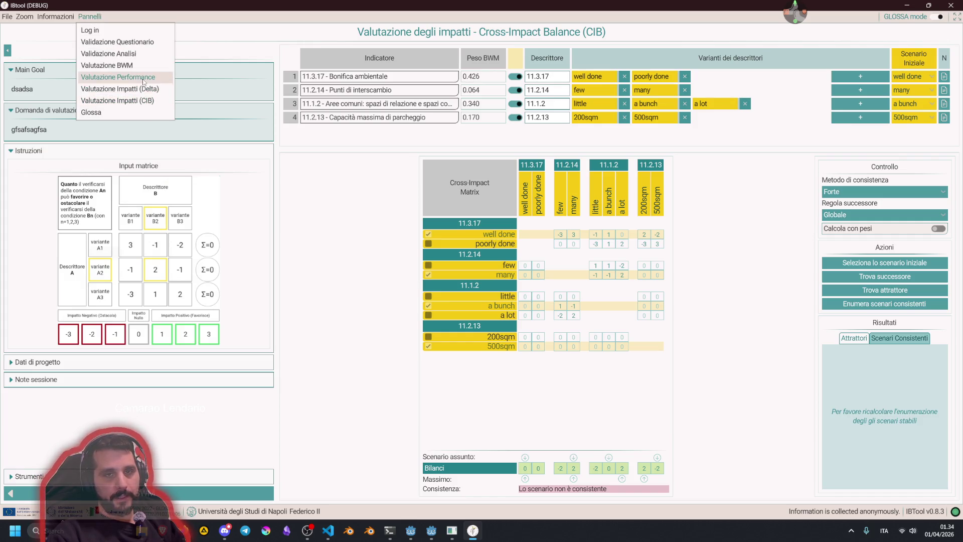
left_click(136, 77)
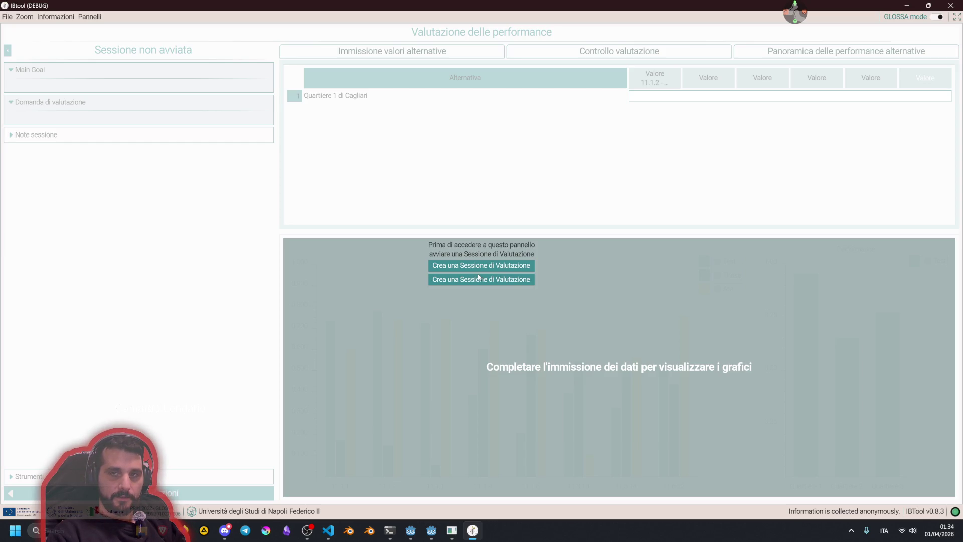
left_click(86, 17)
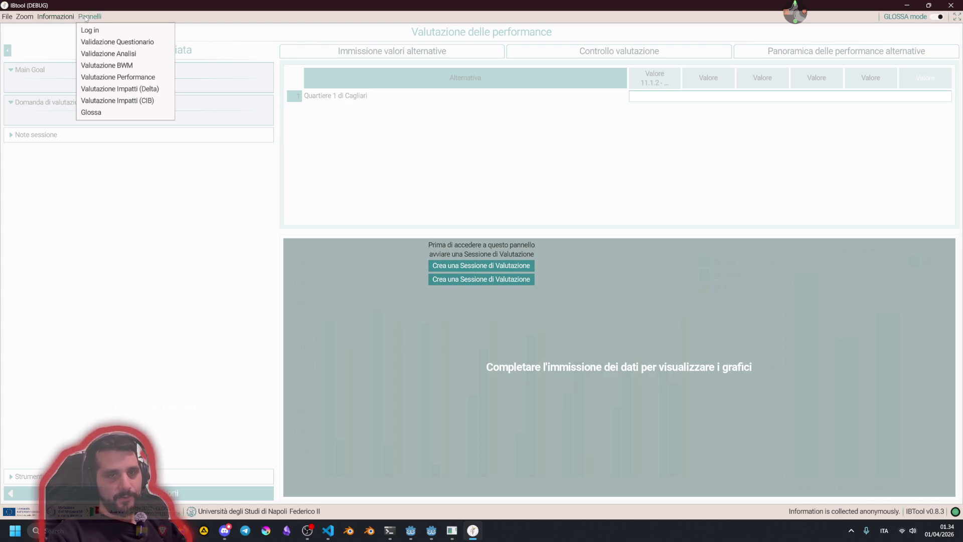
mouse_move(41, 16)
mouse_move(7, 16)
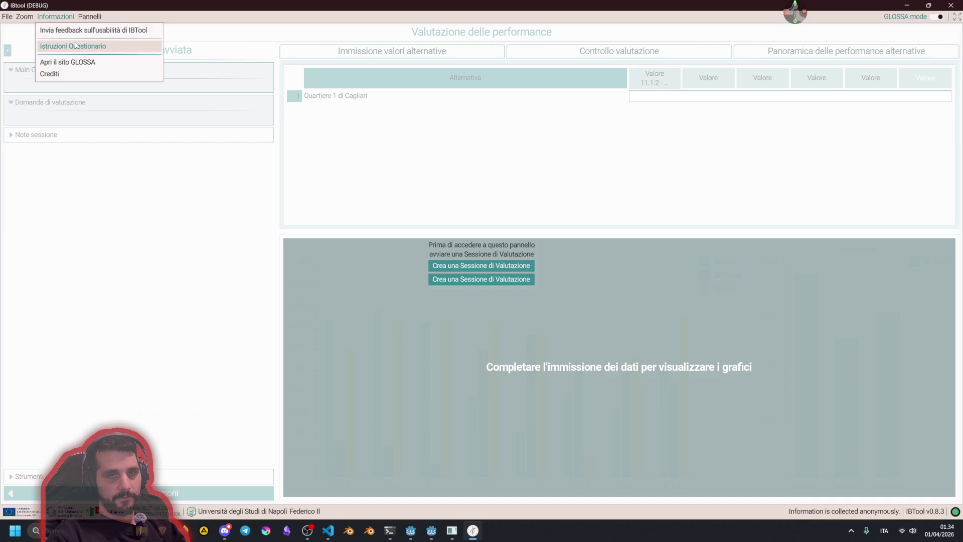
left_click(75, 46)
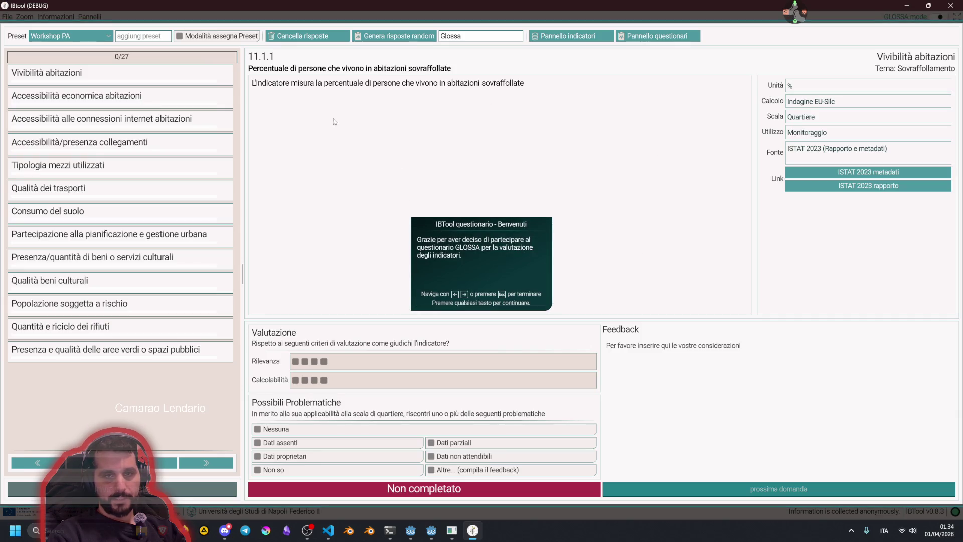
- Advance and dismiss the questionnaire welcome tour, then go back via File > Torna al login
key("Right")
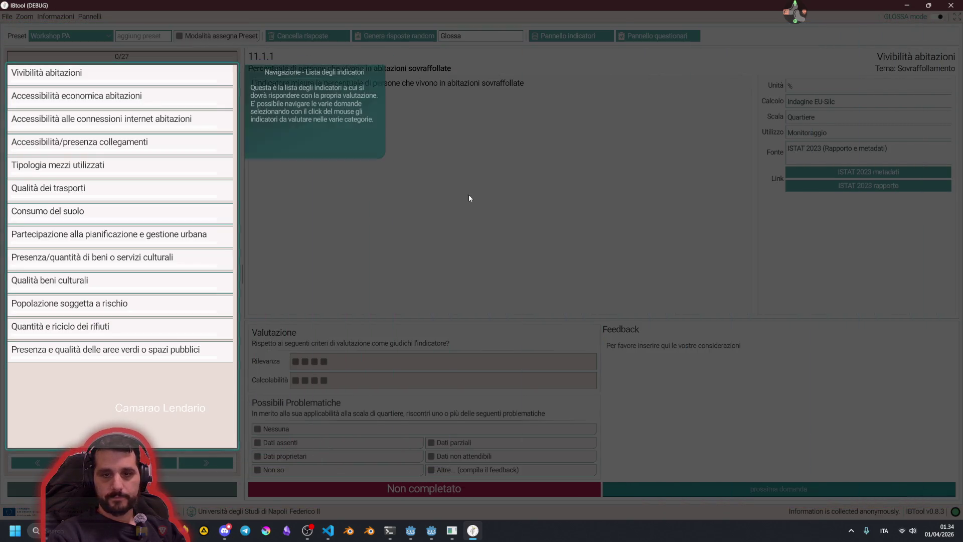
left_click(350, 154)
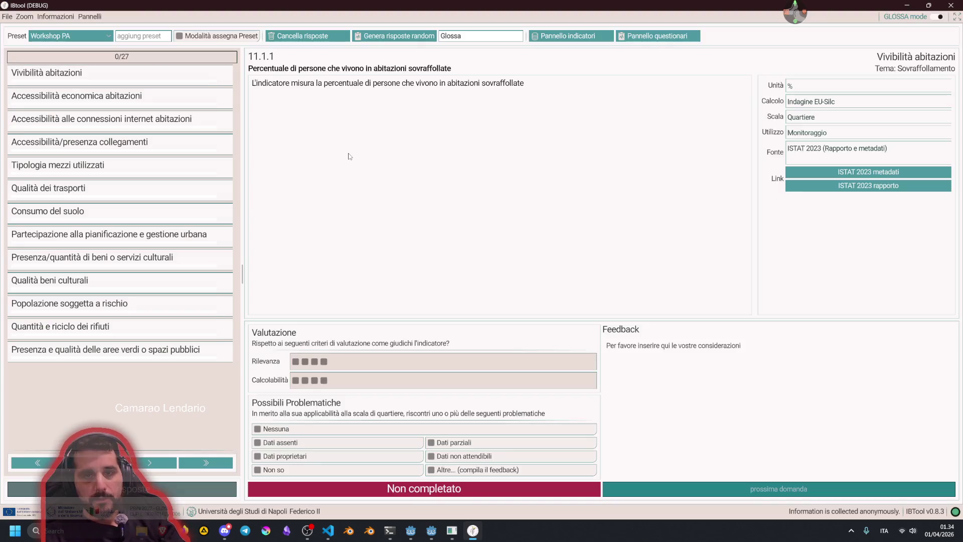
left_click(7, 16)
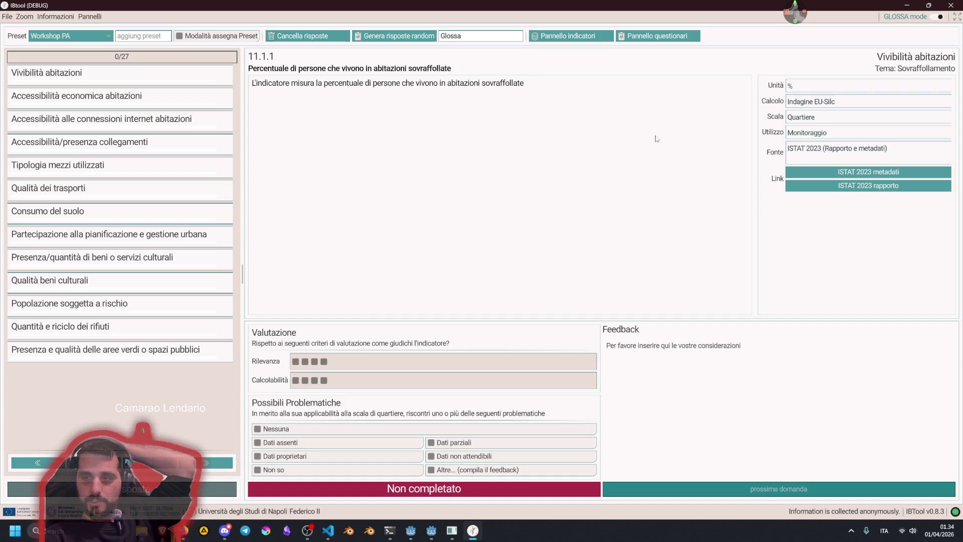
left_click(8, 16)
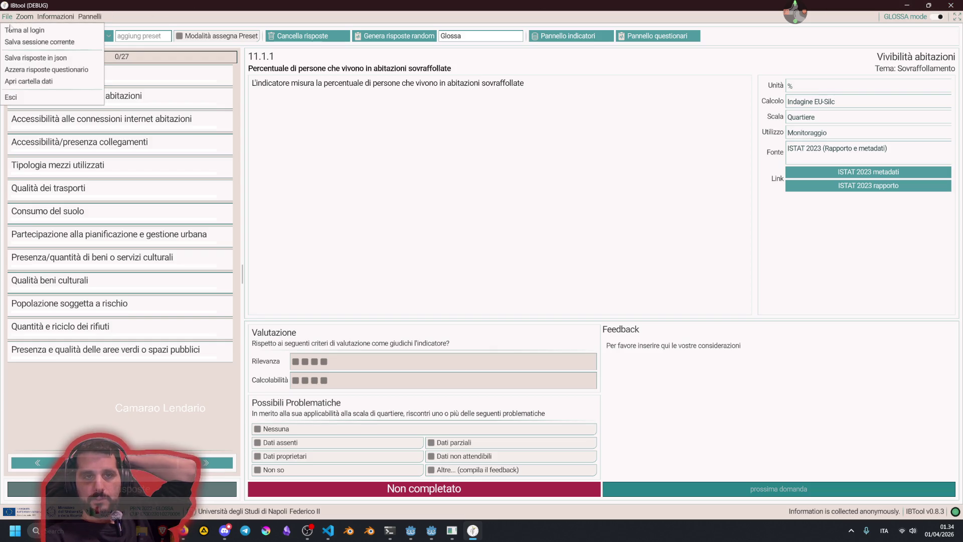
left_click(15, 30)
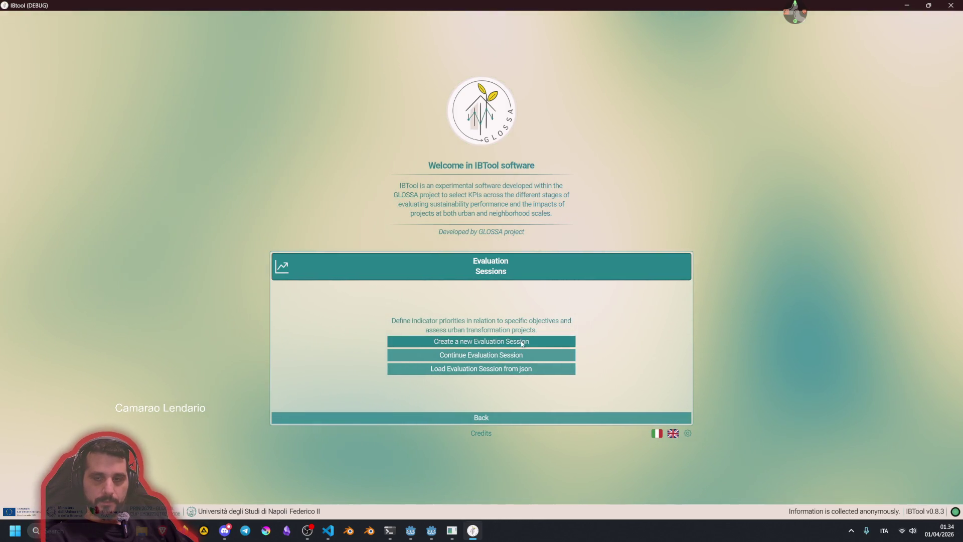
- Try the settings gear, then restore, move and re-maximize the IBTool window
left_click(687, 437)
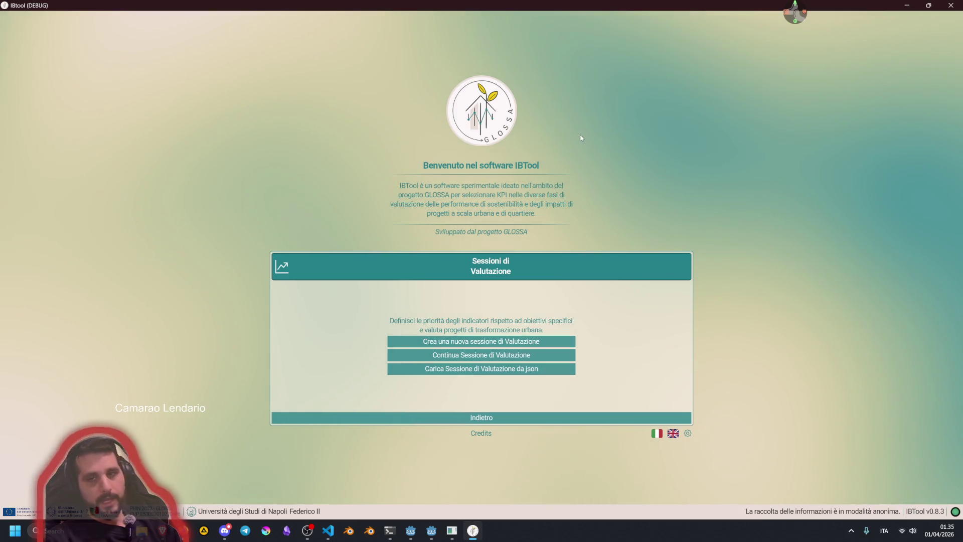
double_click(371, 4)
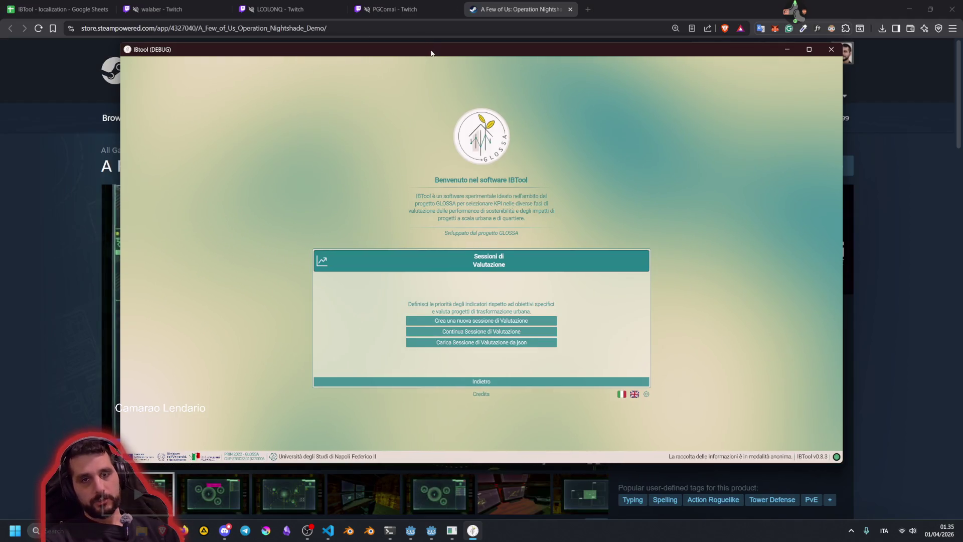
mouse_move(431, 52)
left_mouse_down()
mouse_move(449, 101)
mouse_move(406, 74)
left_mouse_up()
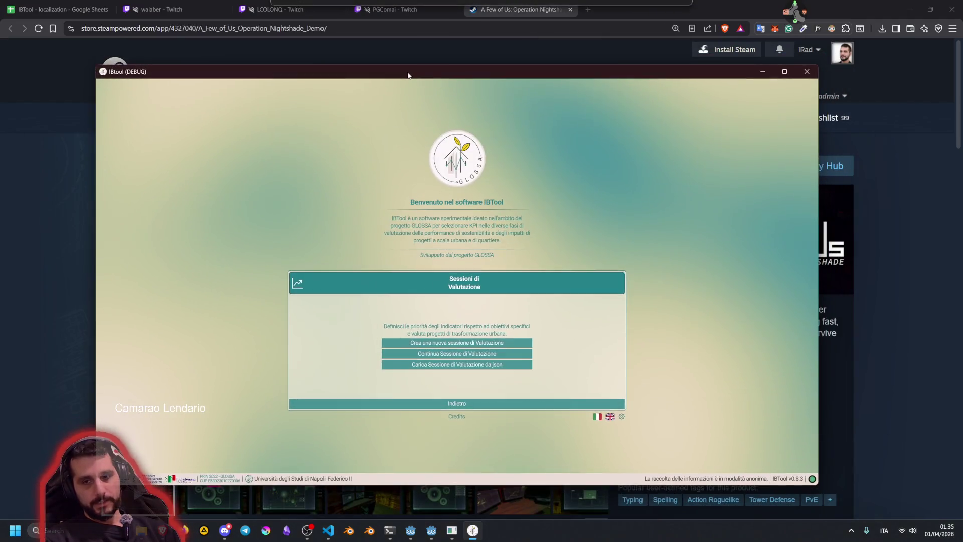
left_click(941, 532)
left_click(666, 314)
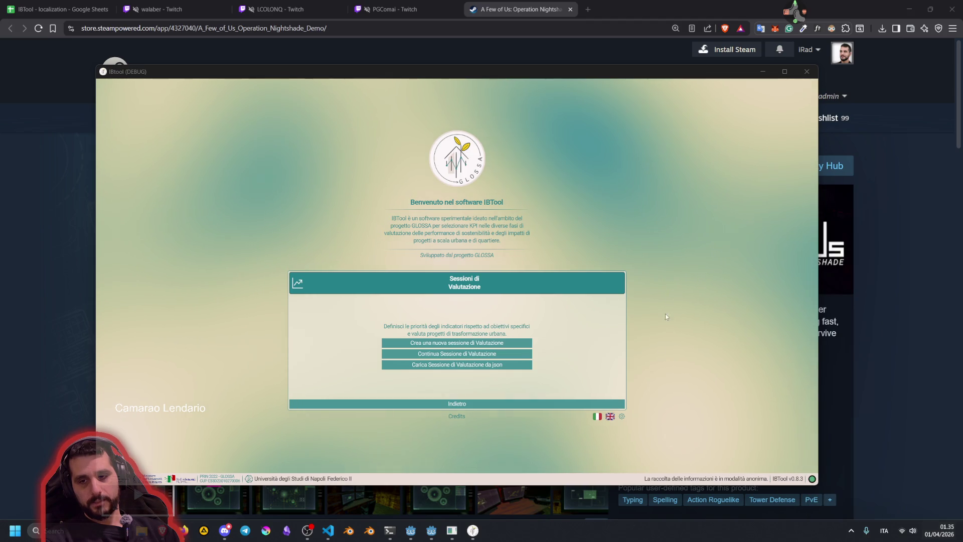
double_click(581, 68)
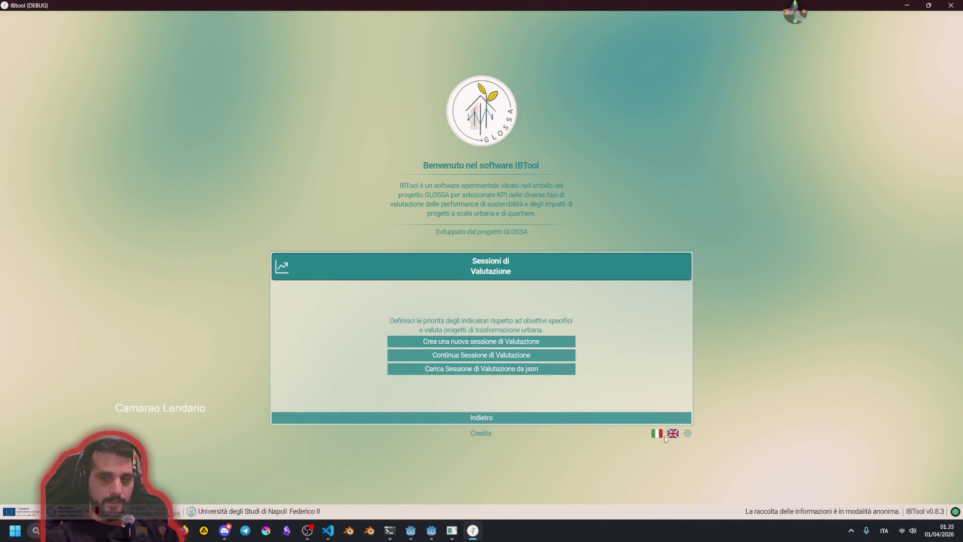
- Switch the interface to English with the UK flag and close IBTool with Alt+F4
left_click(669, 435)
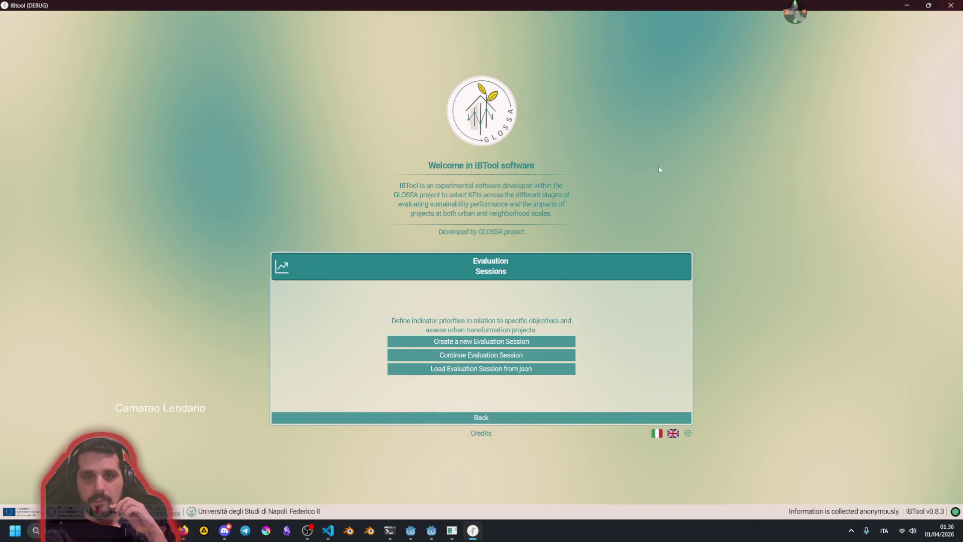
key("alt+F4")
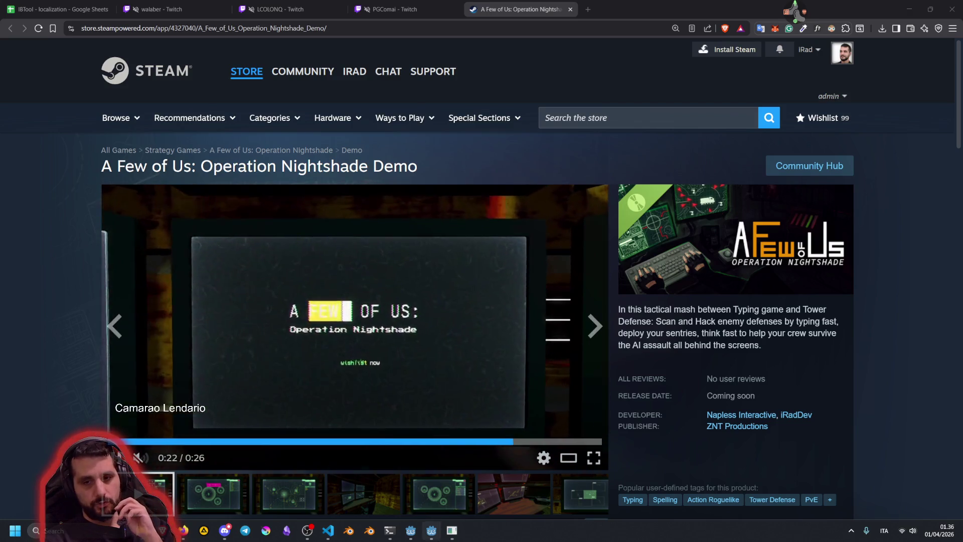
mouse_move(440, 538)
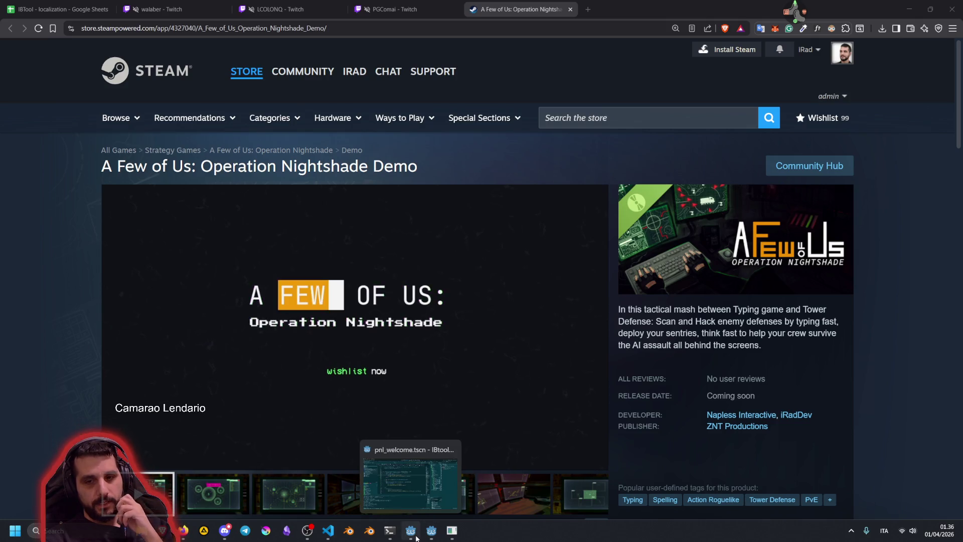
- Return to Mng.gd in the Godot editor and scroll down to the await main_assigned area
left_click(439, 538)
left_click(440, 249)
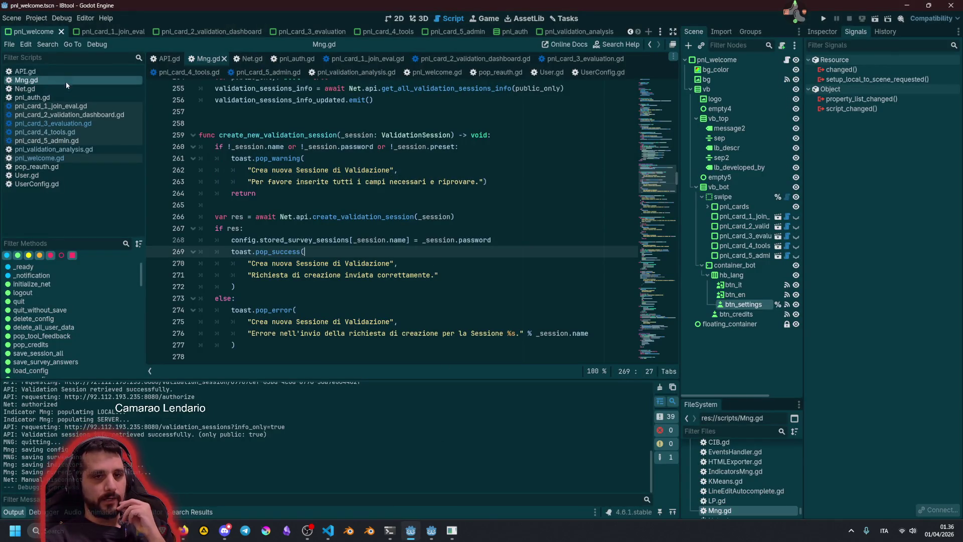
left_click_drag(649, 183, 649, 80)
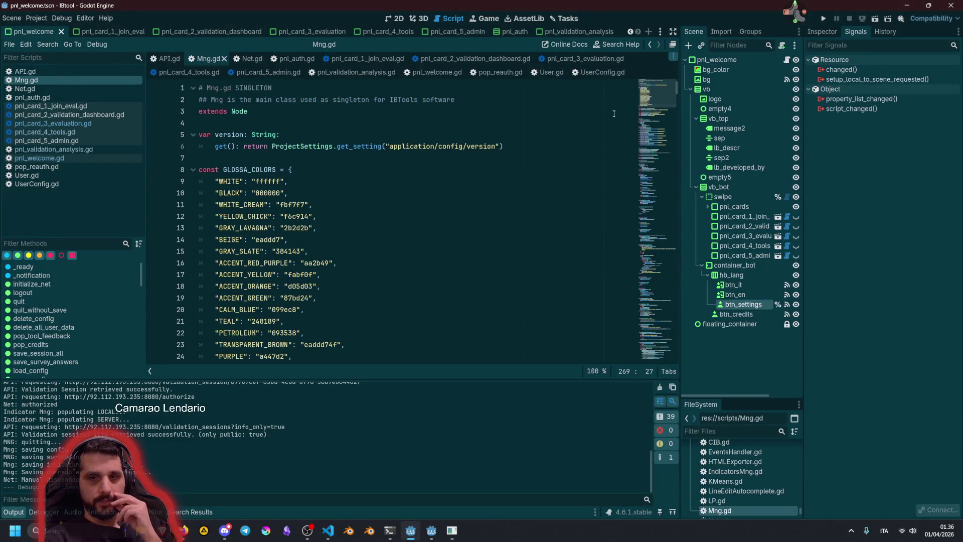
scroll(290, 250, "down", 10)
scroll(291, 249, "down", 16)
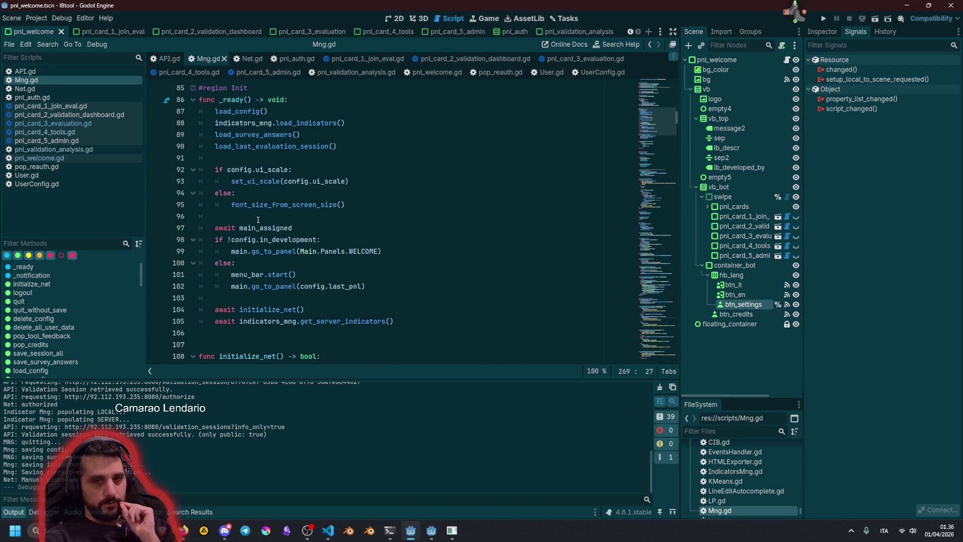
scroll(258, 219, "down", 1)
- Add an OS.get_locale() call on line 97 and view its documentation tooltip
left_click(299, 265)
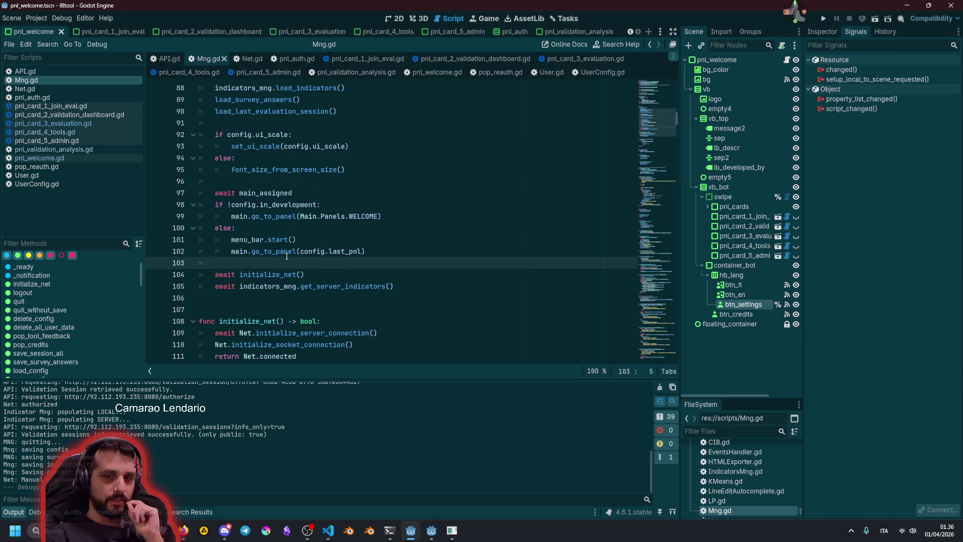
left_click(283, 181)
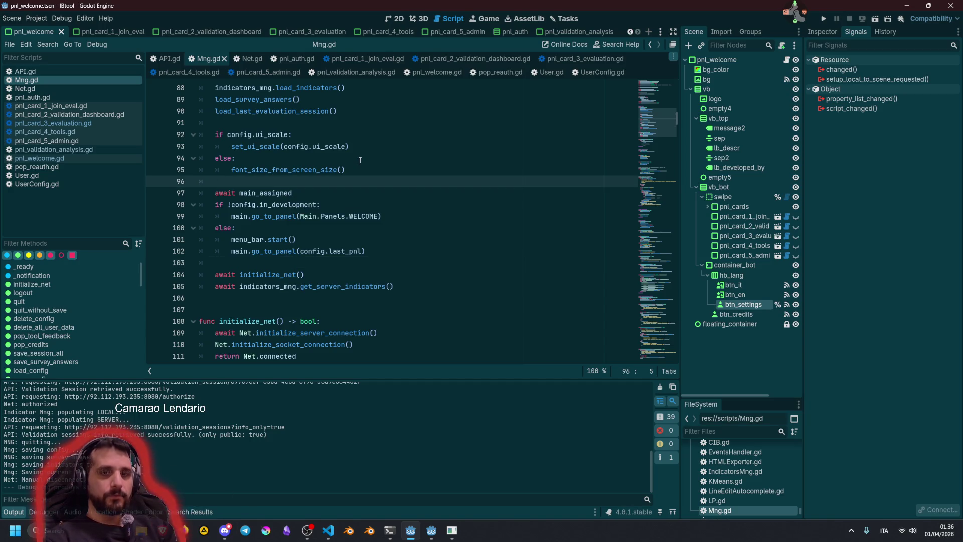
key("Return")
key("Return")
key("Up")
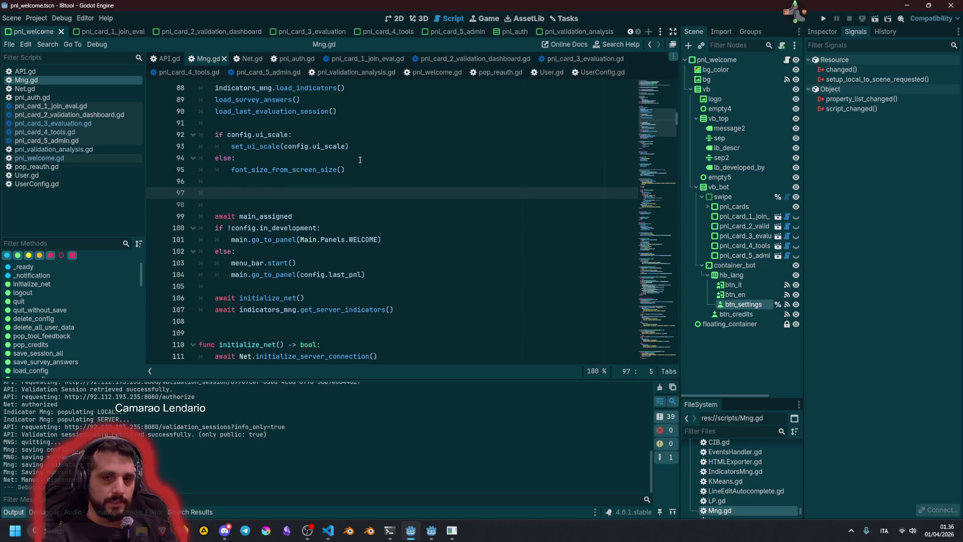
type("O")
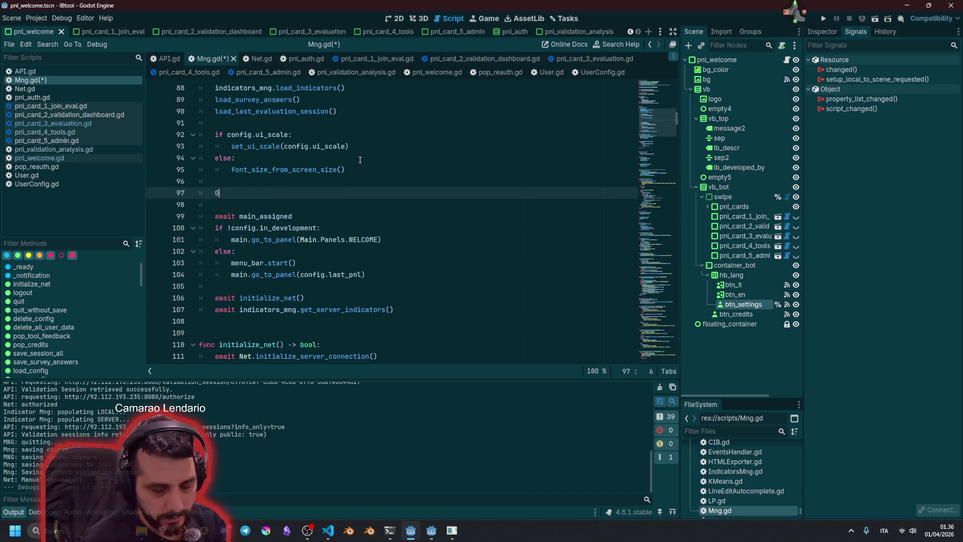
type("S.get_loc")
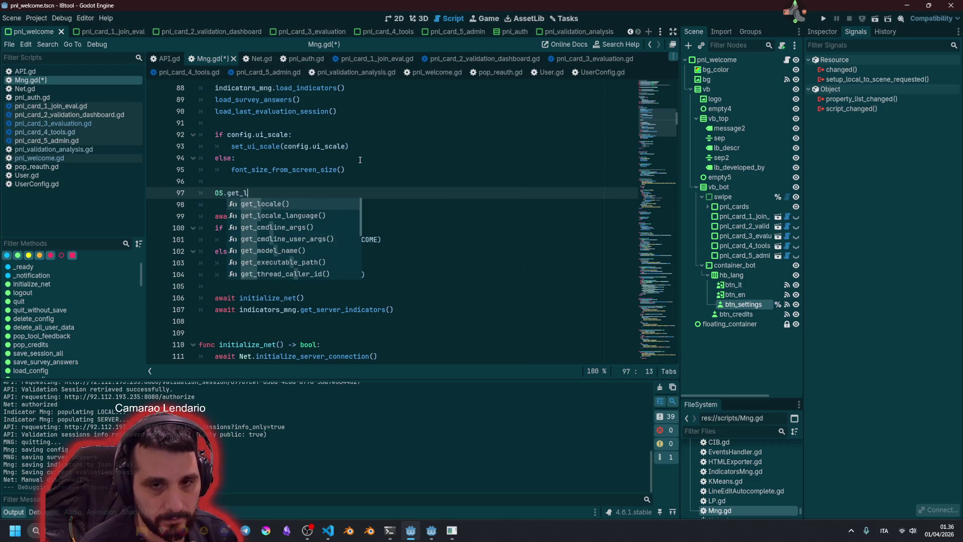
key("Return")
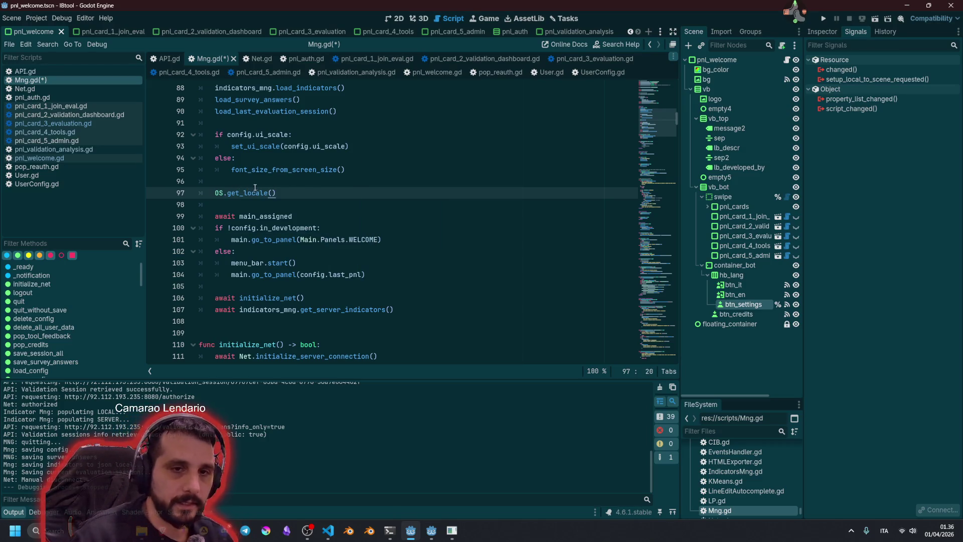
mouse_move(244, 195)
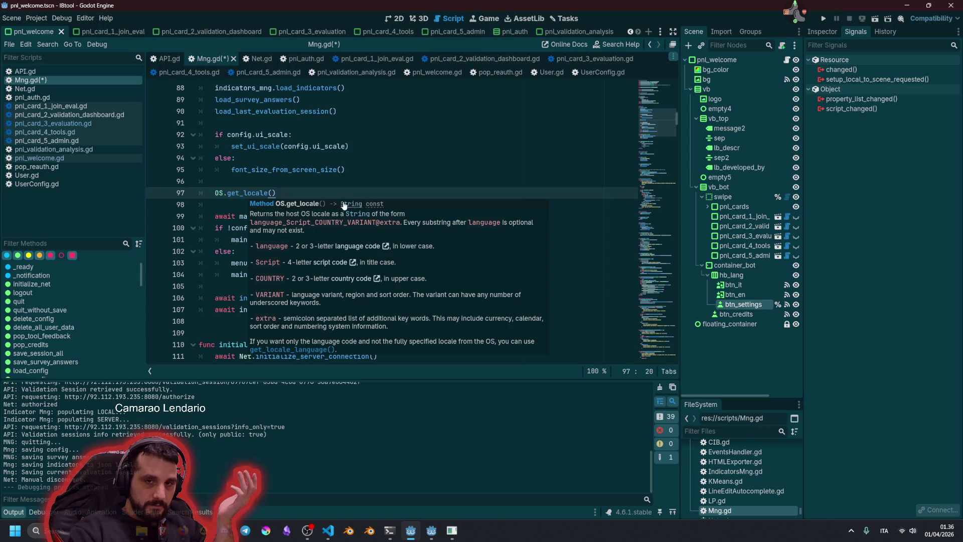
- Read the OS docs for get_locale_language, then change line 97 to OS.get_locale_language()
left_click(292, 205)
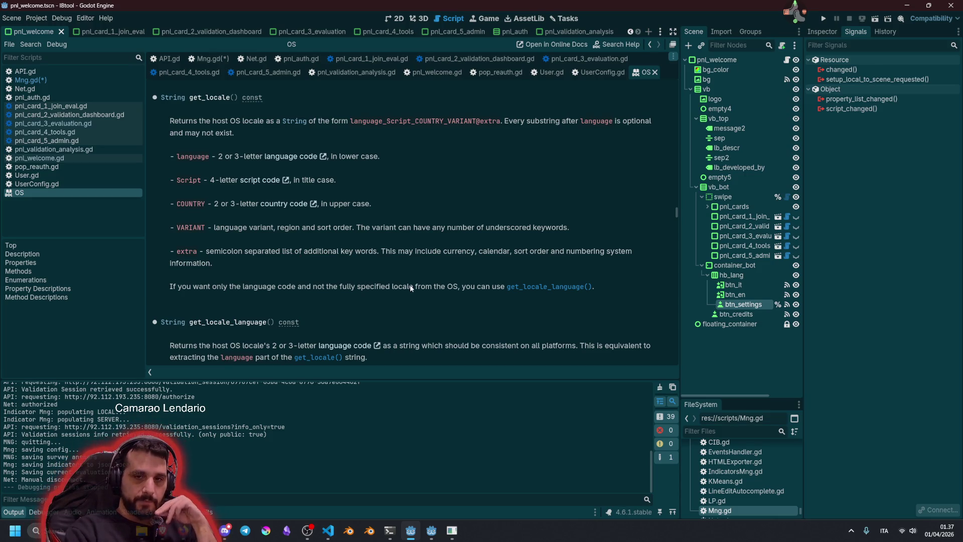
left_click(522, 287)
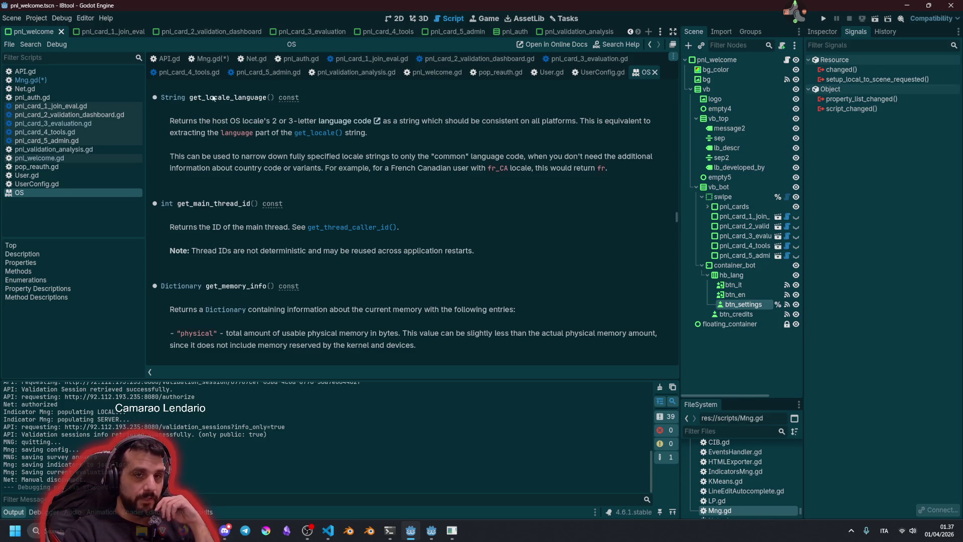
left_click(62, 80)
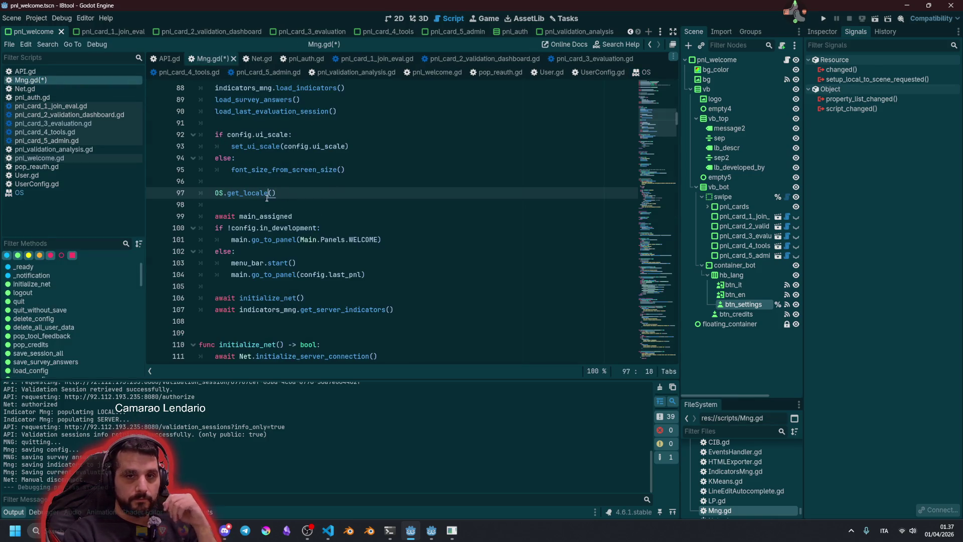
type("_la")
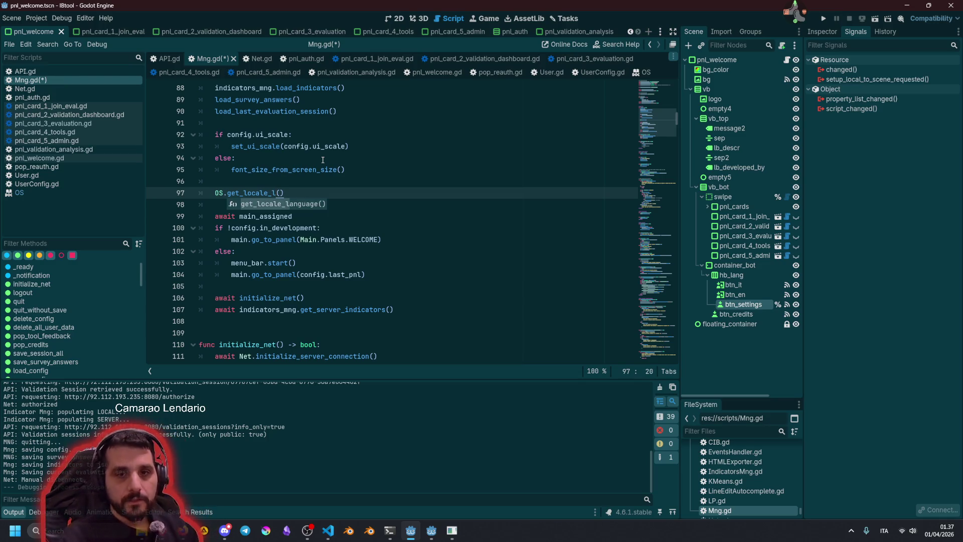
key("Return")
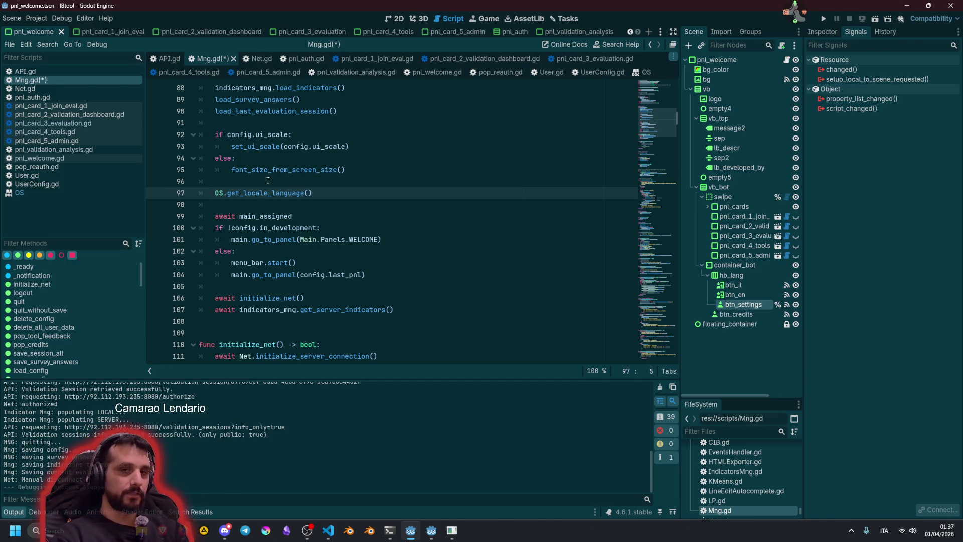
- Comment out line 97 and begin a new line 98 with 'Tran'
key("shift+End")
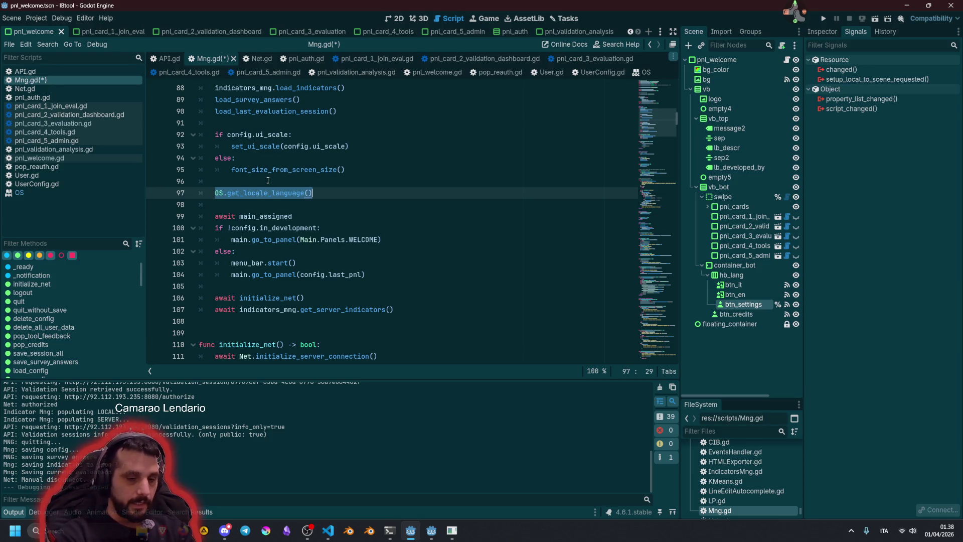
key("End")
key("ctrl+k")
key("Return")
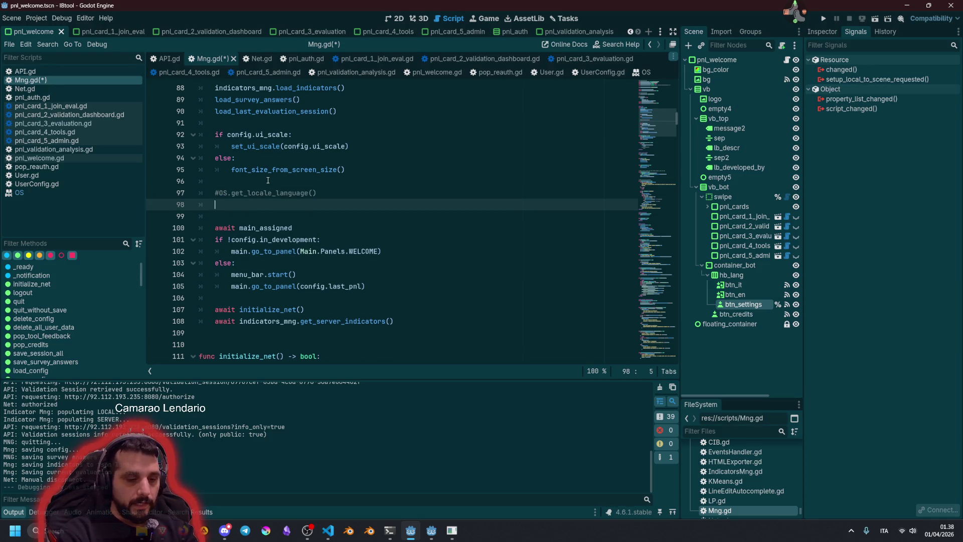
type("Tran")
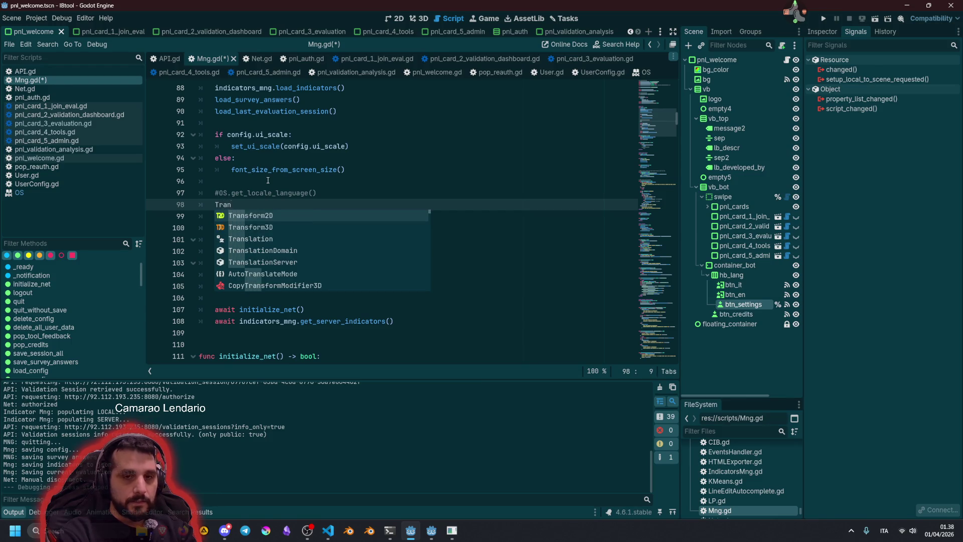
type("la")
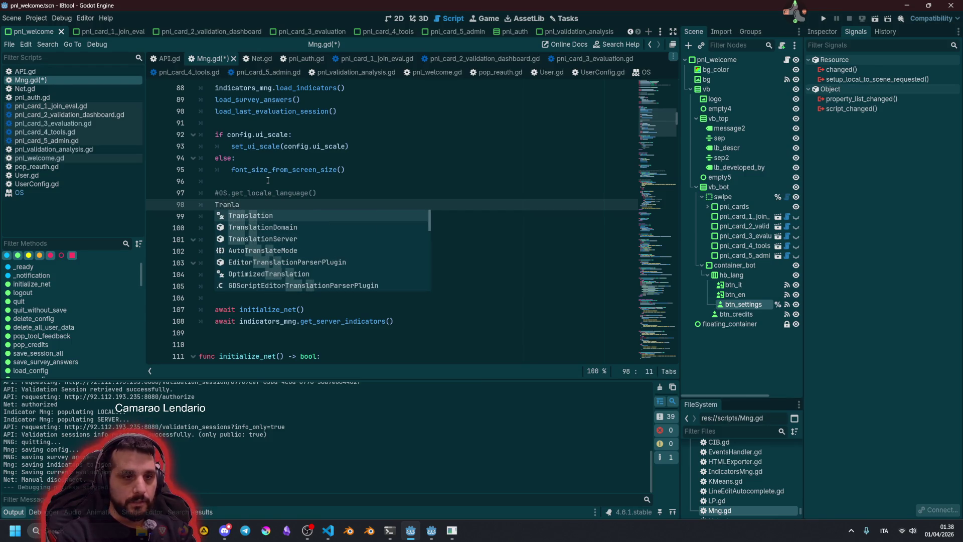
- Complete line 98 as TranslationServer.set_locale("es") and run the project with F5
left_click(257, 215)
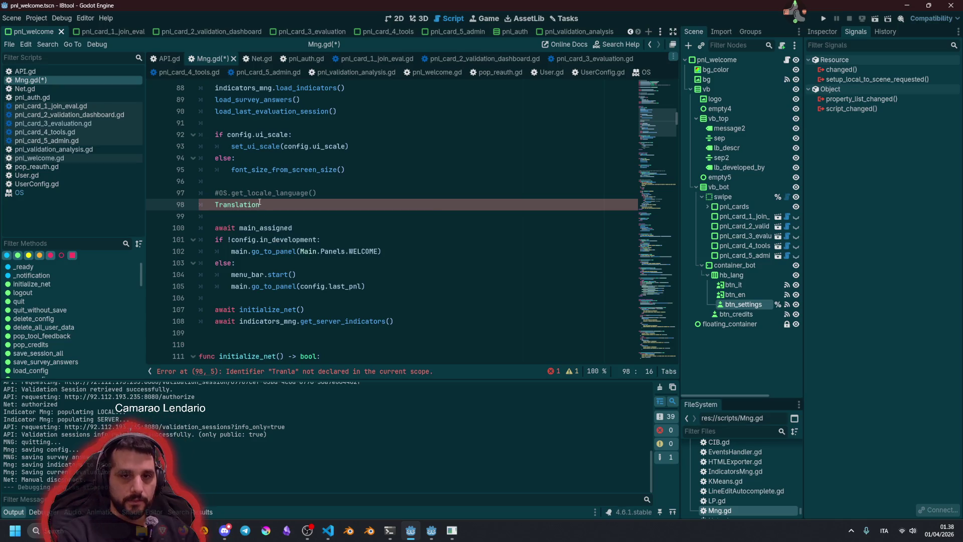
type("Server.s")
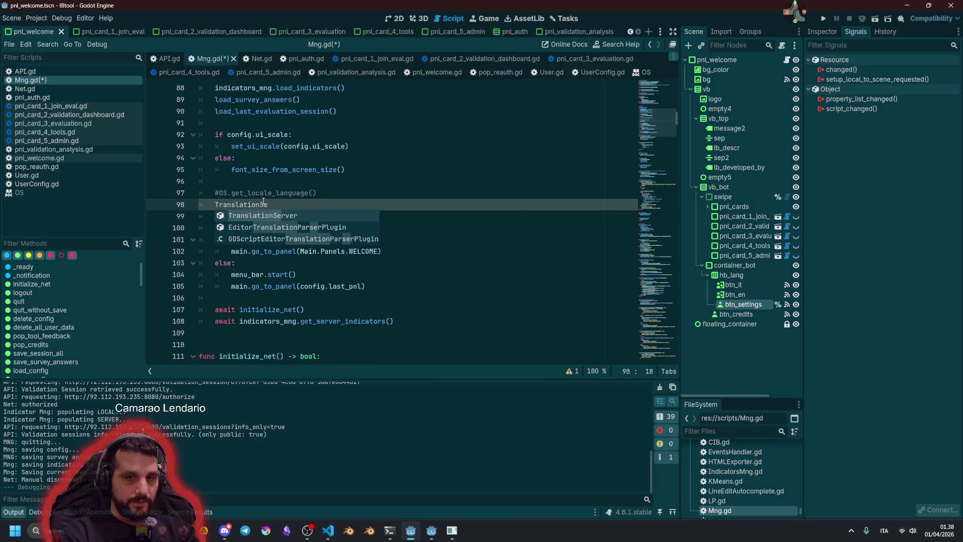
type("et_l")
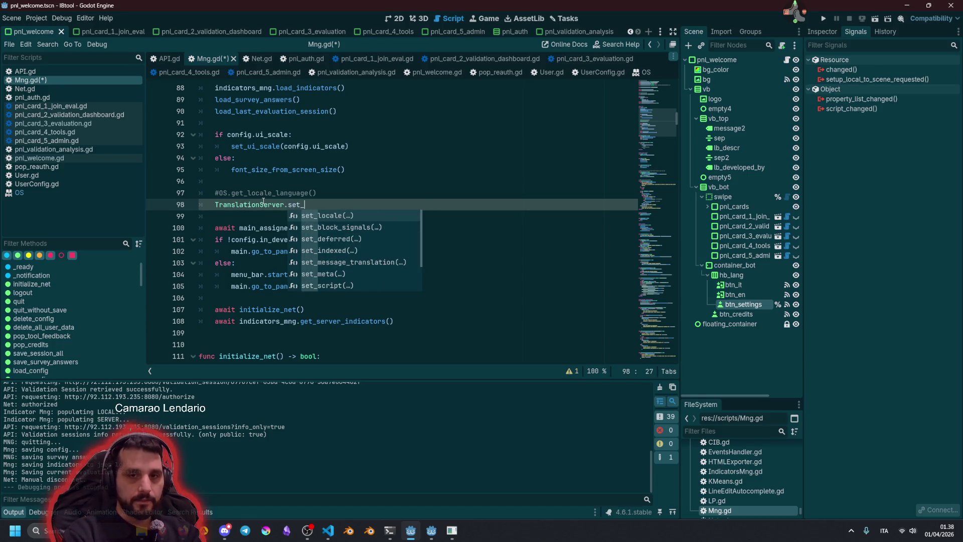
key("Return")
type("\"es\")")
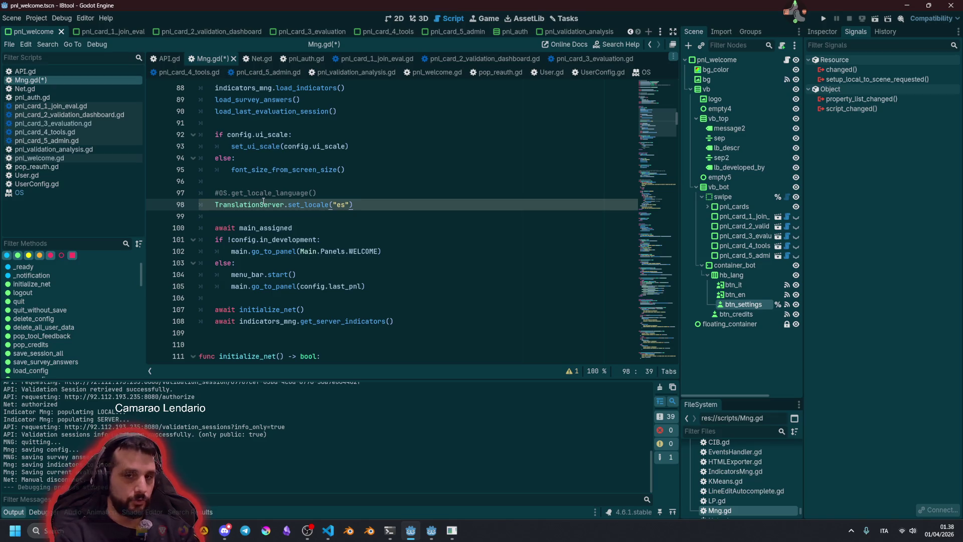
left_click(264, 203)
key("F5")
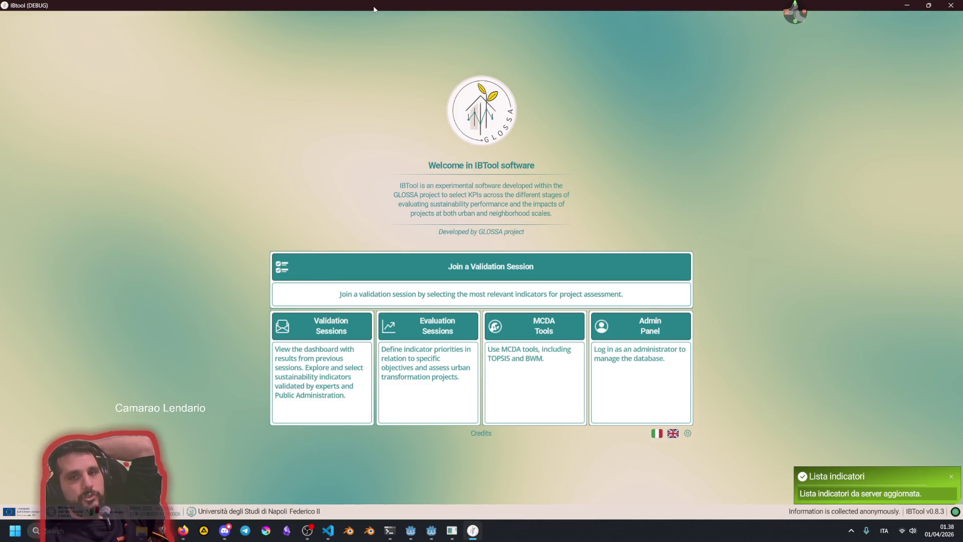
- Restore the IBTool game window and bring the Godot editor back in front
double_click(373, 8)
left_click(91, 422)
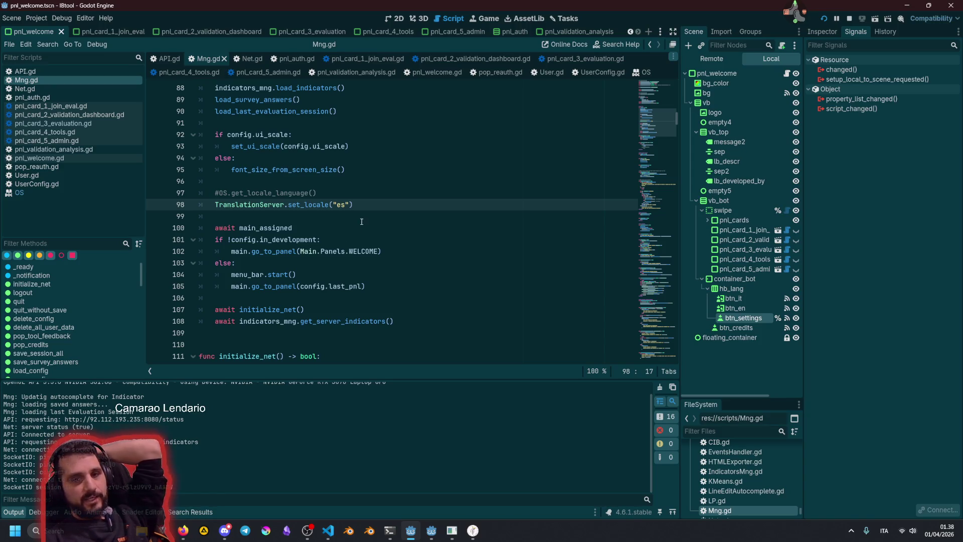
- Move OS.get_locale_language() from line 97 into set_locale in place of "es", then save and rerun
left_click(230, 192)
key("shift+End")
key("ctrl+c")
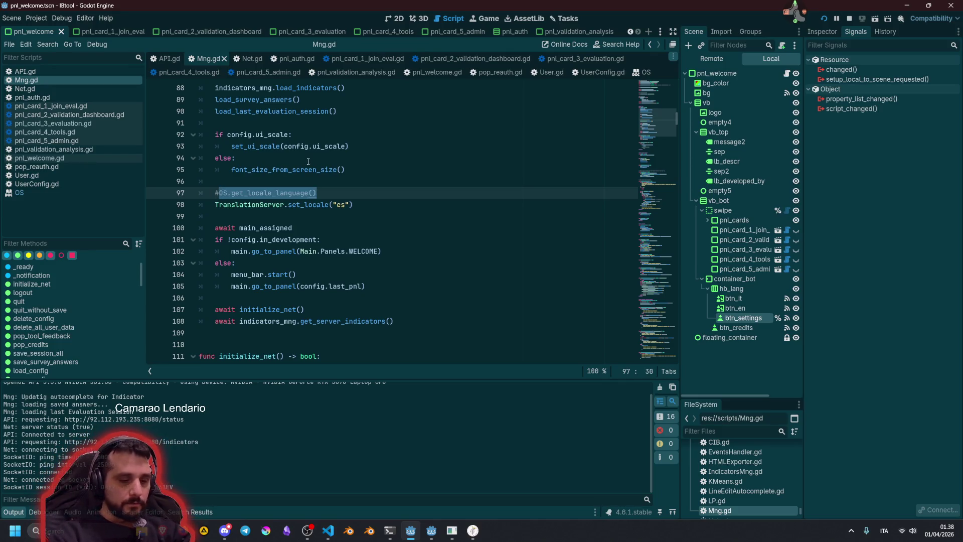
key("Delete")
key("Down")
key("End")
key("Left")
key("Left")
key("Left")
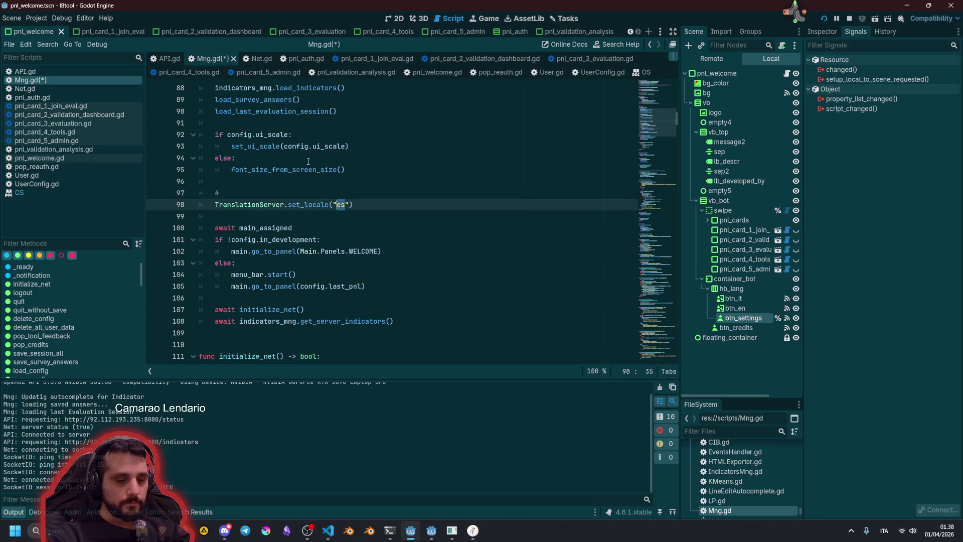
key("Left")
key("shift+Right")
key("shift+Right")
key("shift+Right")
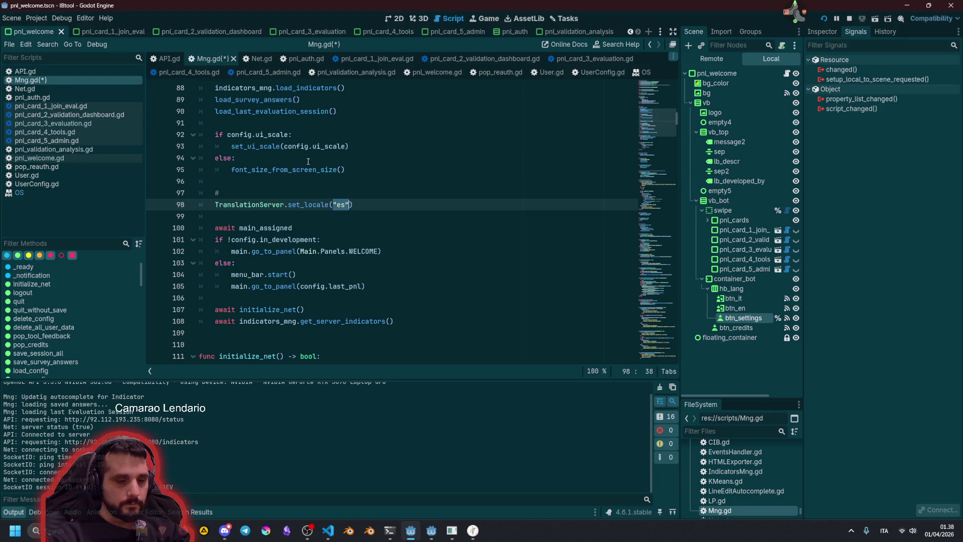
key("ctrl+v")
key("End")
left_click(334, 192)
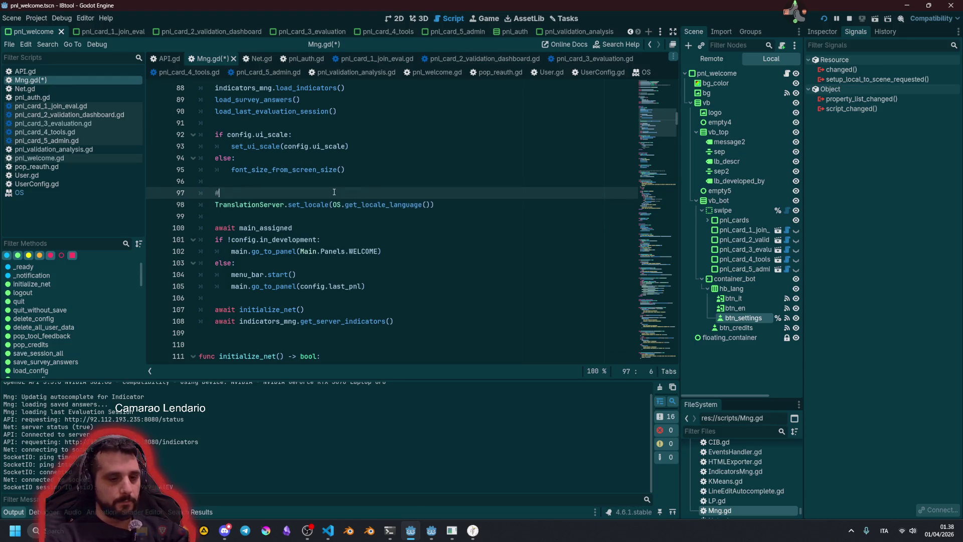
key("F5")
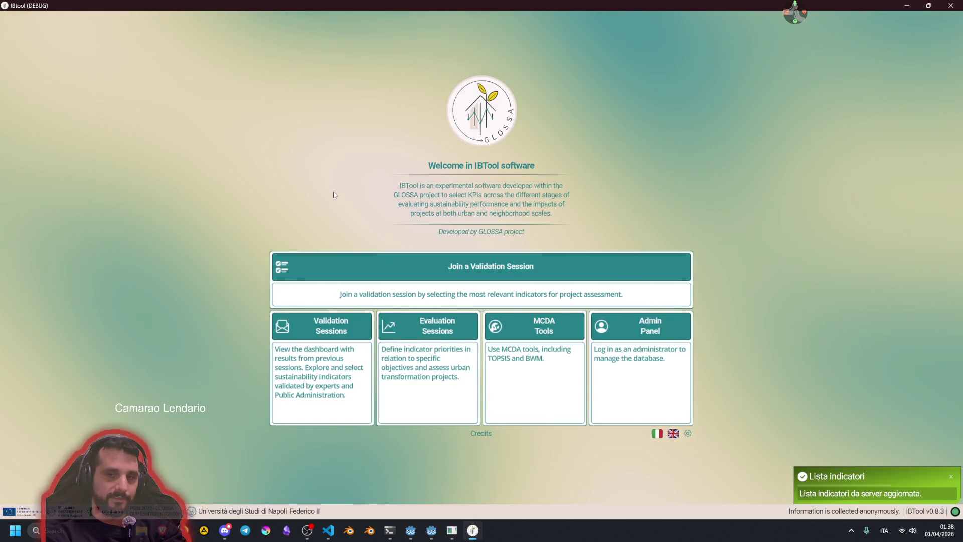
- Close the IBTool debug window and read the get_locale_language documentation tooltip
key("alt+F4")
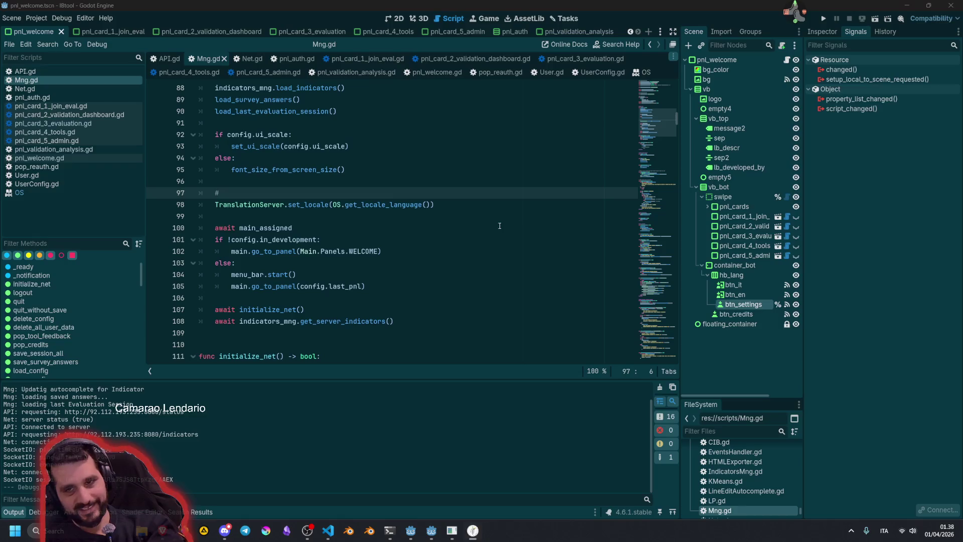
mouse_move(396, 202)
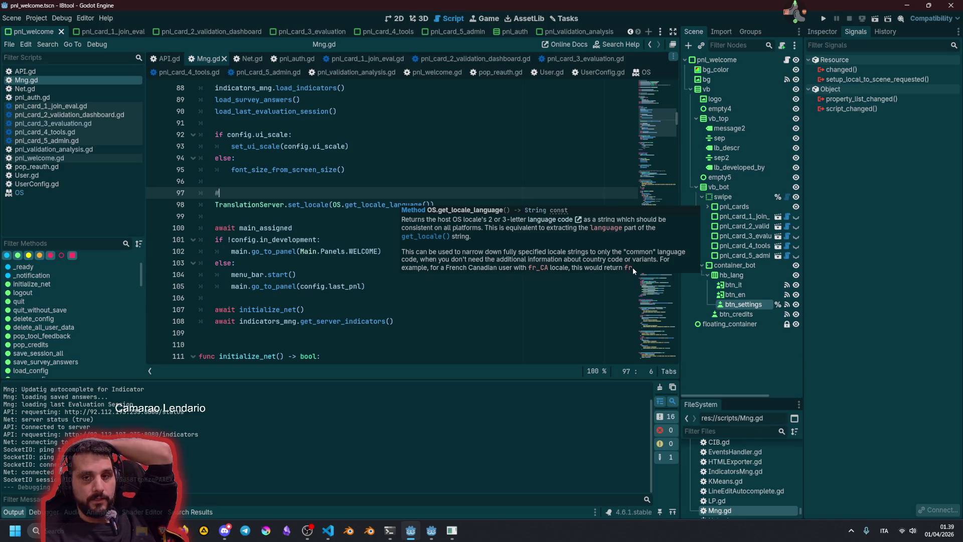
left_click(377, 182)
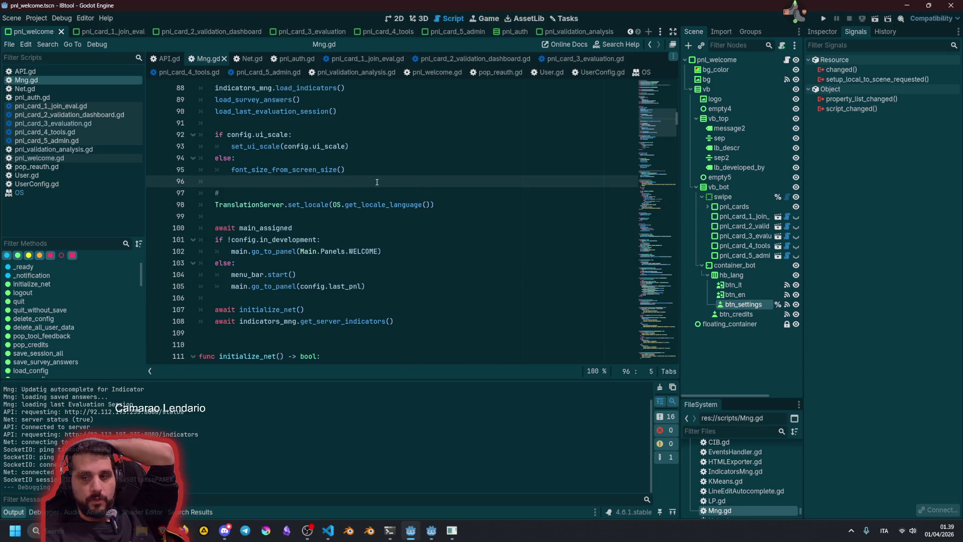
- Select the OS.get_locale_language() call on line 98, then return the caret to line 97
left_click(19, 535)
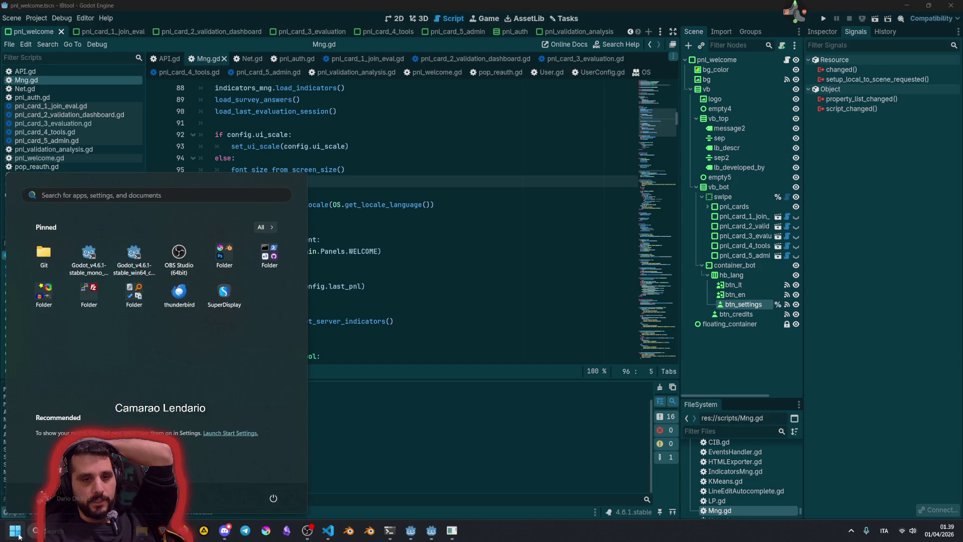
left_click(508, 182)
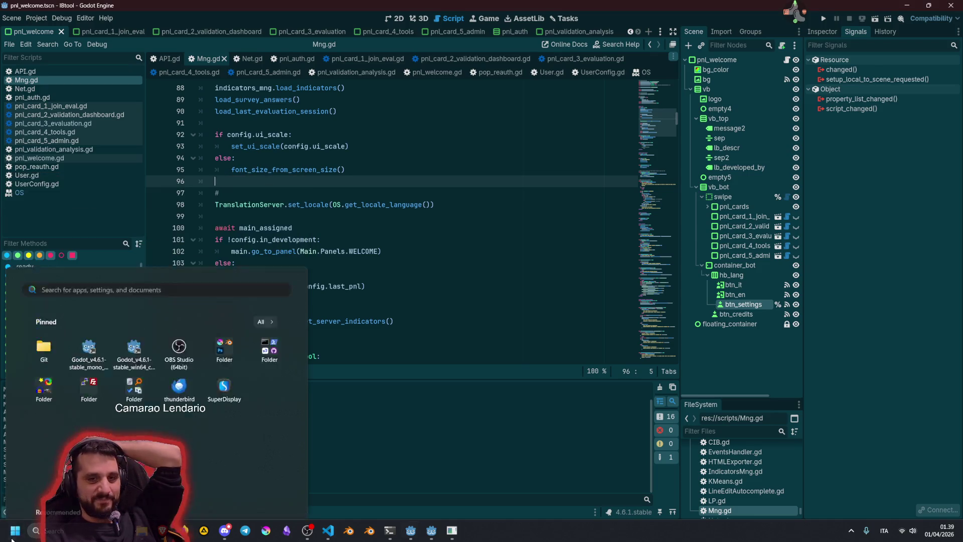
left_click(434, 205)
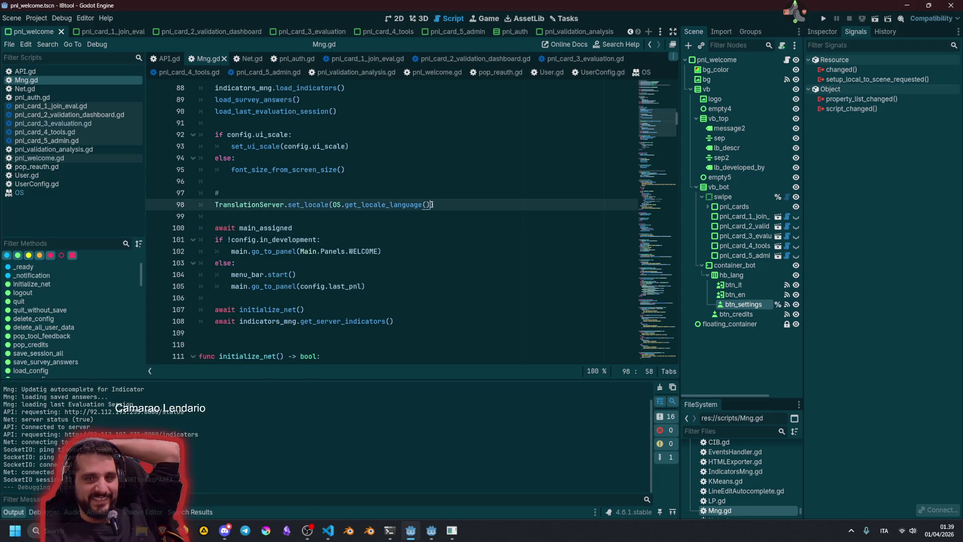
left_click(345, 204)
left_click_drag(333, 204, 430, 205)
left_click(461, 192)
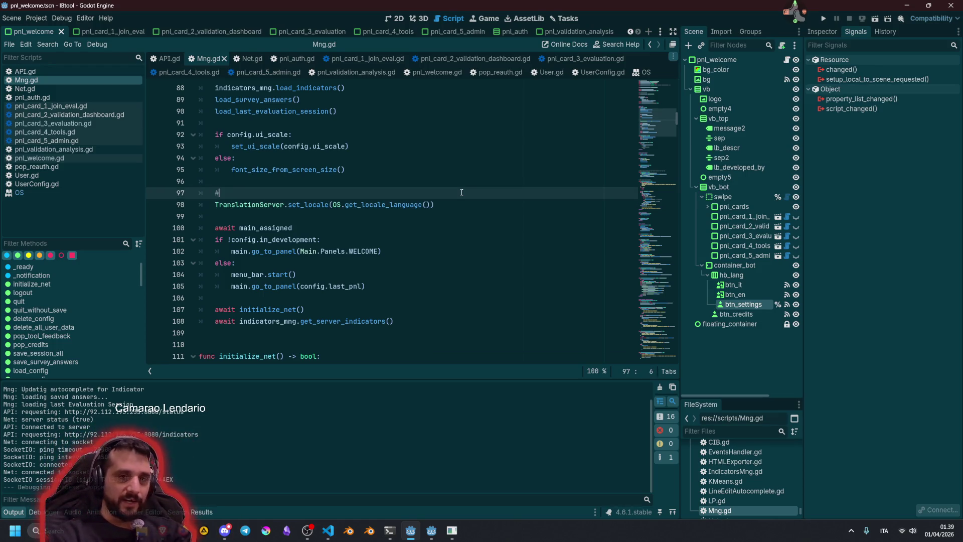
- Write print("locale language = ", OS.get_locale_language()) on line 97 and run the project
key("Left")
type("pri")
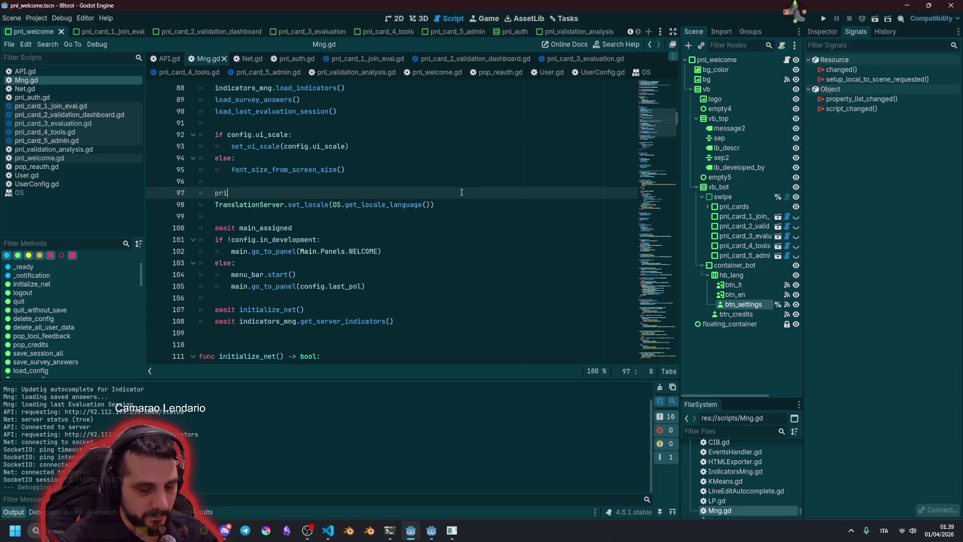
type("nt(\"locale")
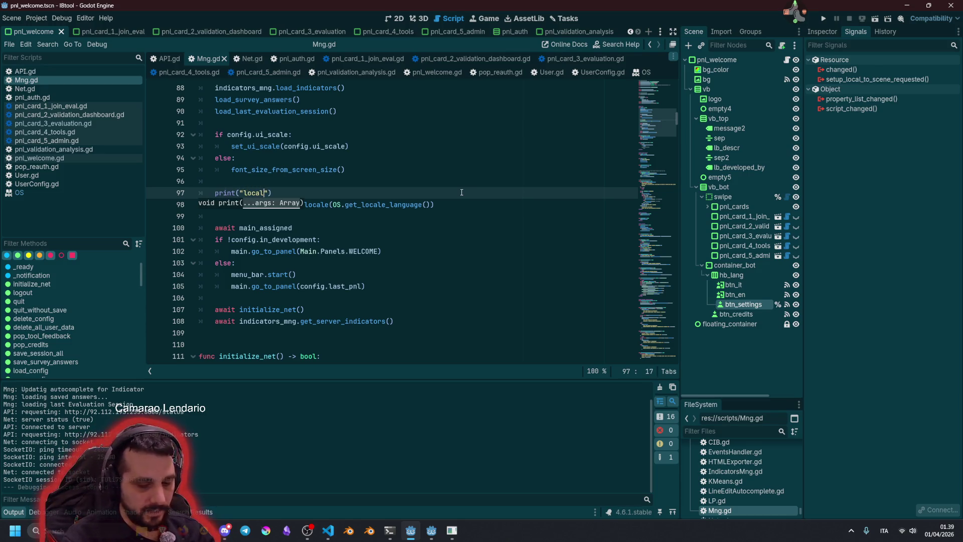
type(" language ")
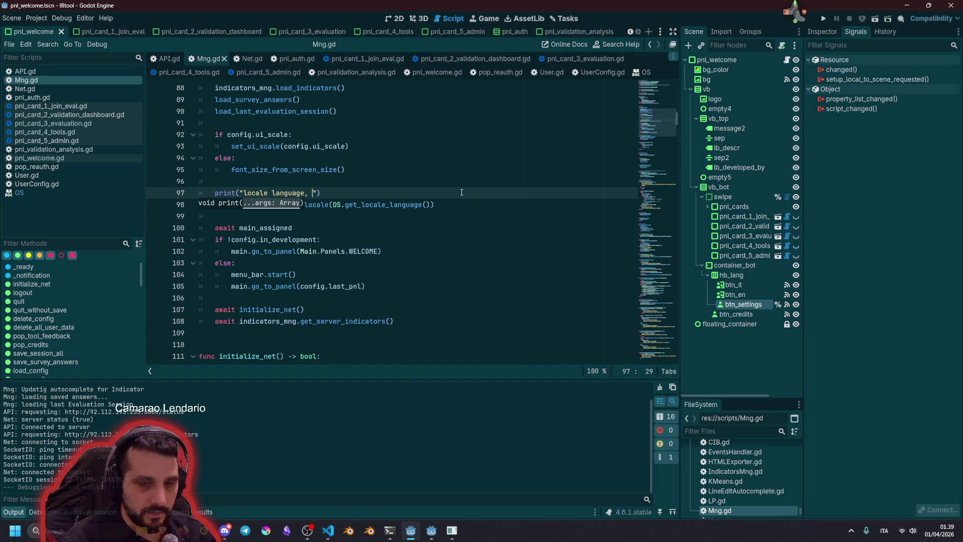
type("=")
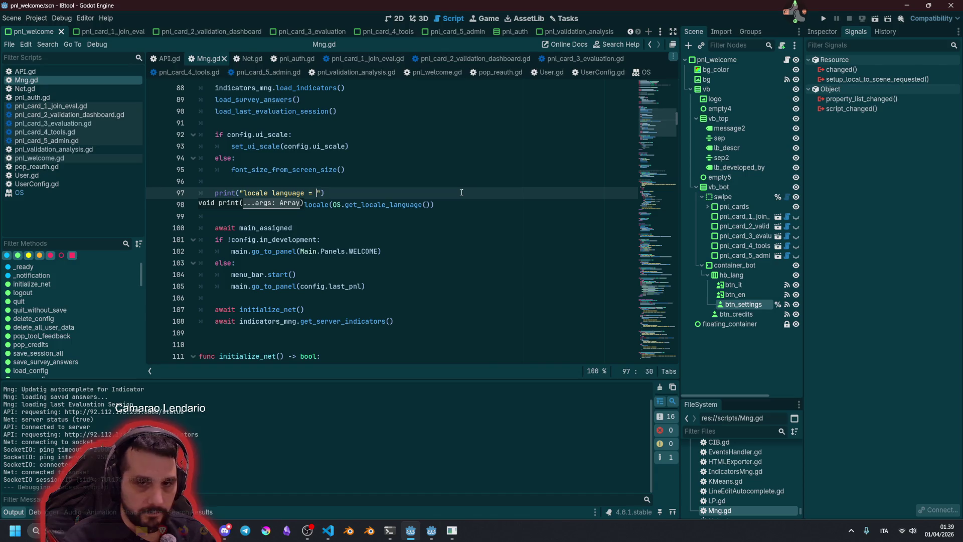
key("ctrl+v")
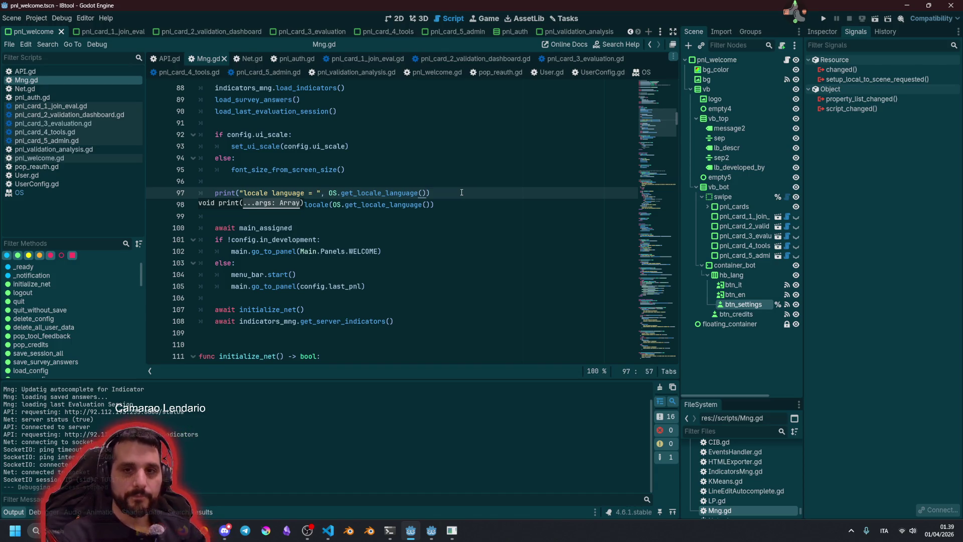
key("End")
key("F5")
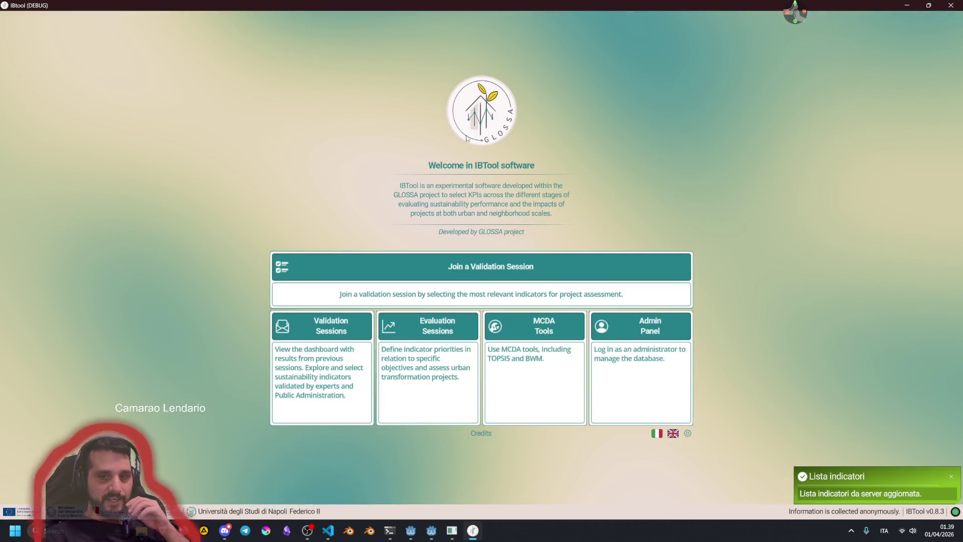
- Shrink the game window and return to the editor, whose log shows 'locale language = en'
double_click(490, 4)
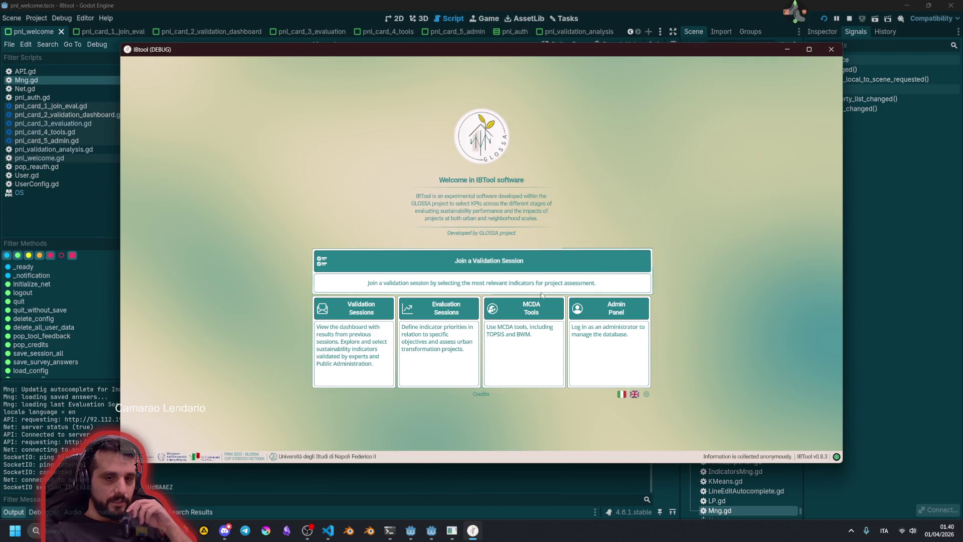
left_click(74, 437)
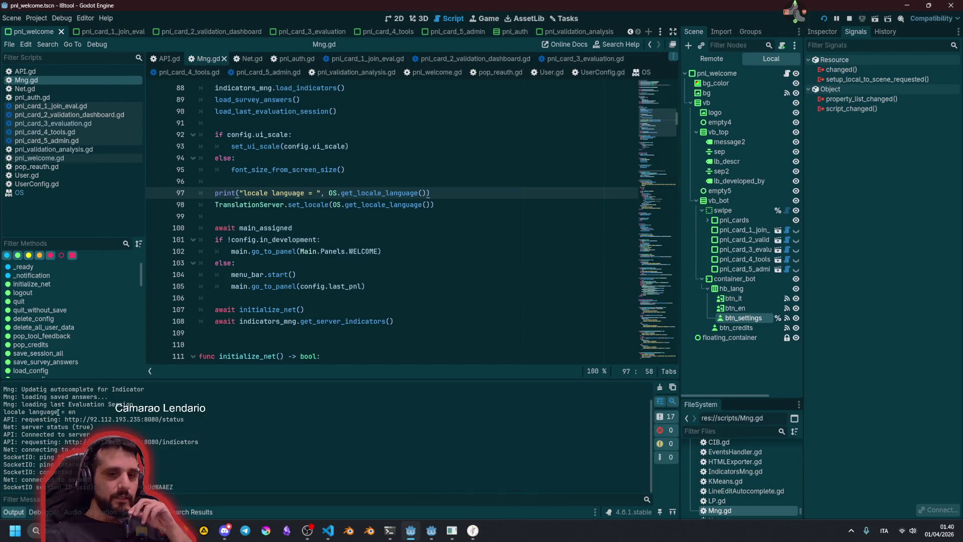
- Check the logged 'en' value, then open the TranslationServer docs from set_locale on line 98
left_click_drag(47, 412, 77, 411)
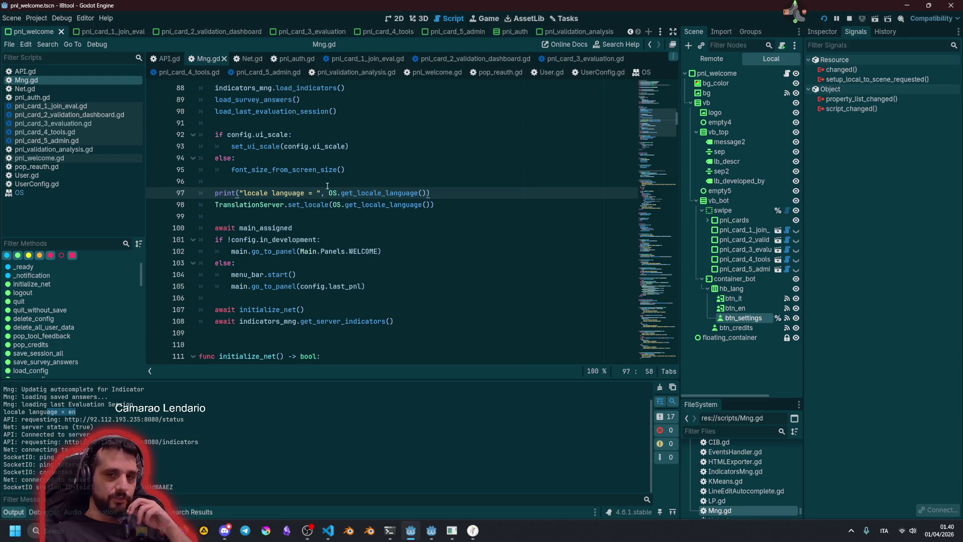
left_click(431, 205)
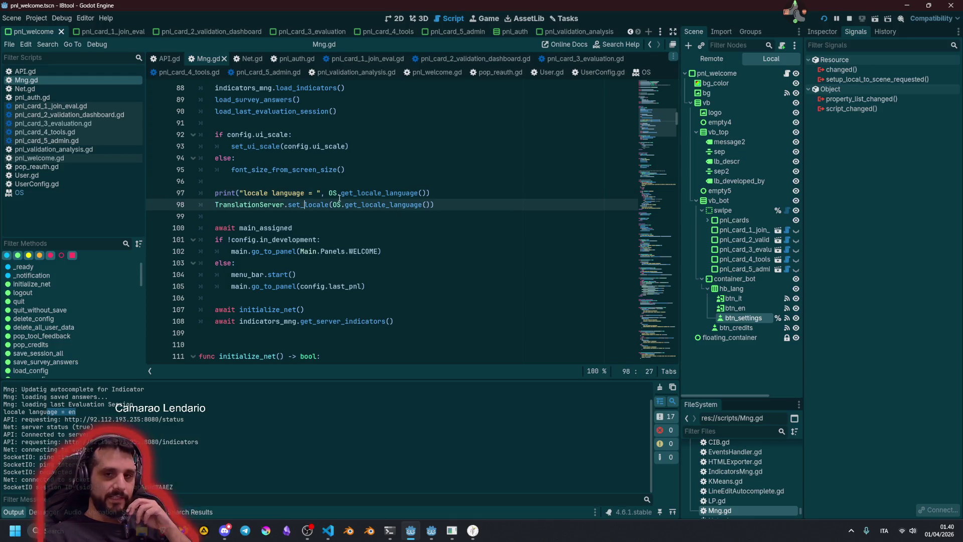
left_click_drag(454, 194, 454, 205)
left_click(454, 194)
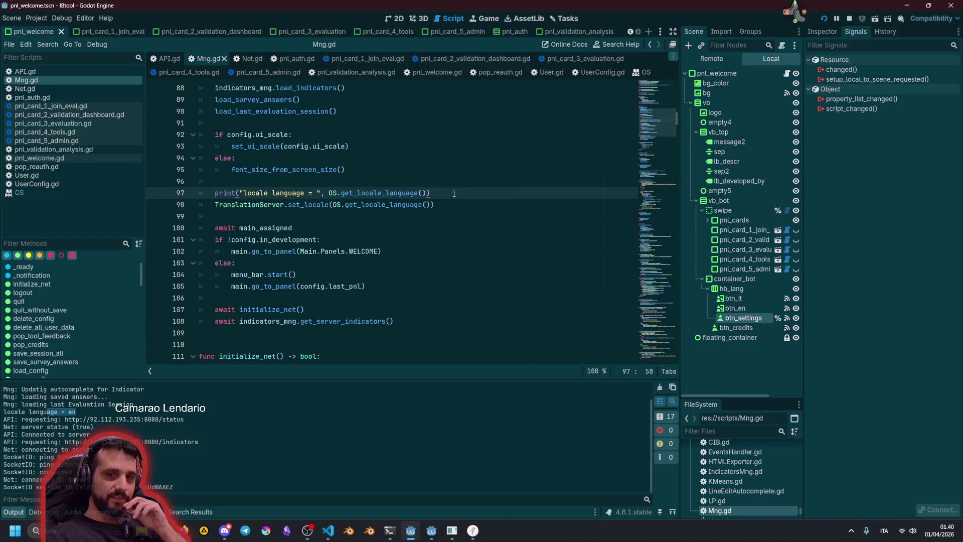
left_click(298, 206, "ctrl")
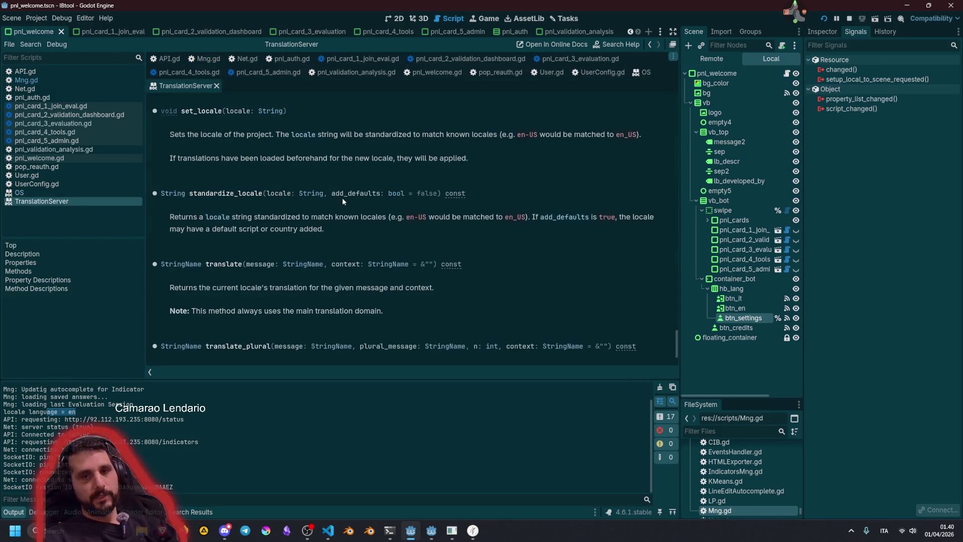
left_click_drag(382, 134, 441, 135)
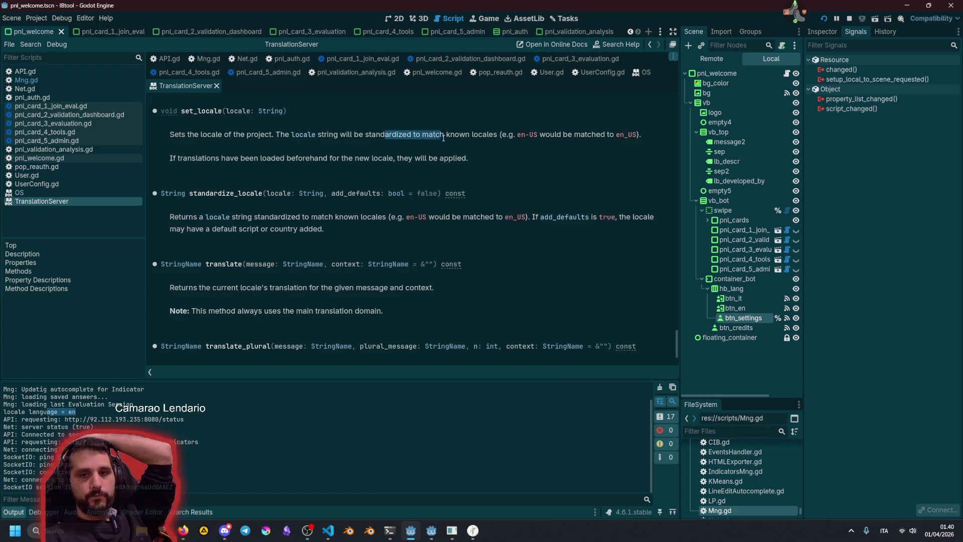
left_click(322, 145)
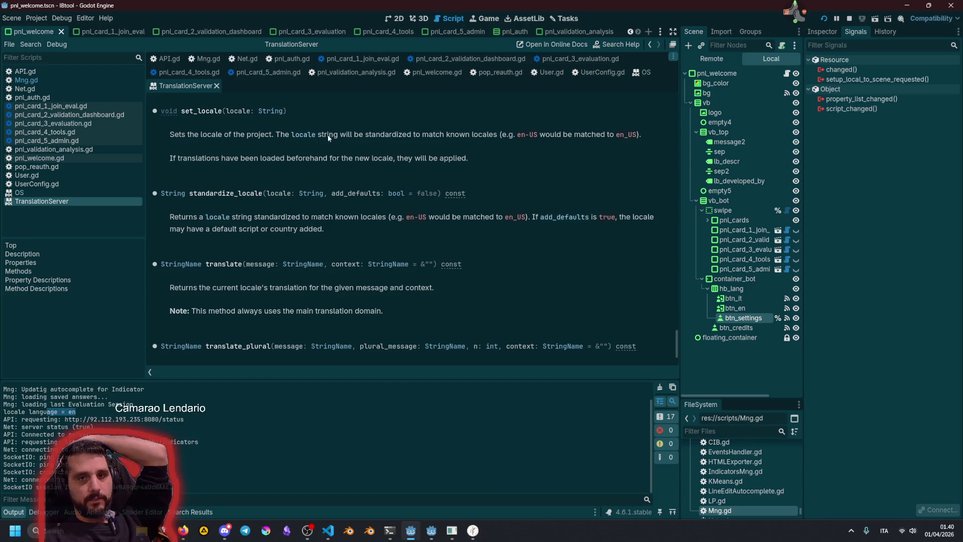
mouse_move(329, 135)
left_mouse_down()
mouse_move(637, 137)
mouse_move(412, 135)
left_mouse_up()
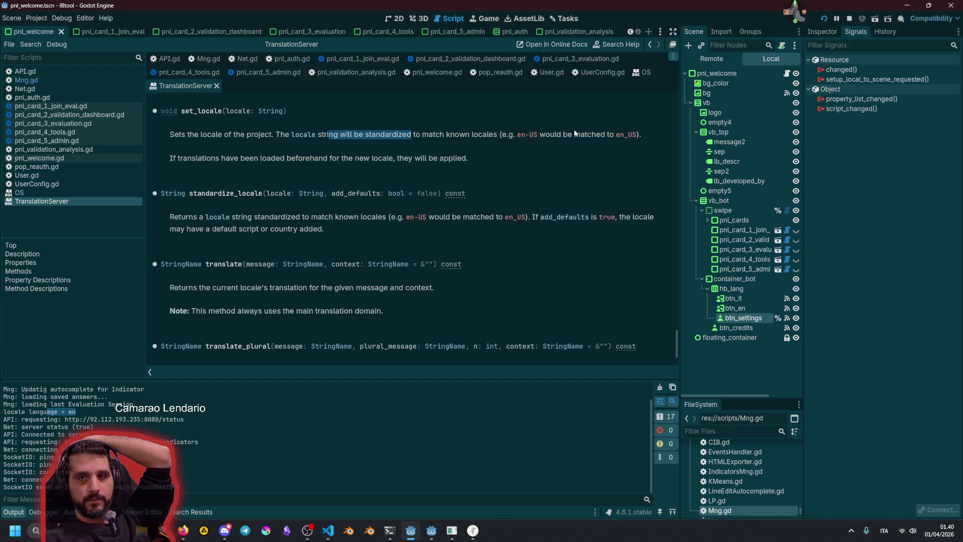
left_click_drag(518, 135, 536, 135)
left_click(597, 137)
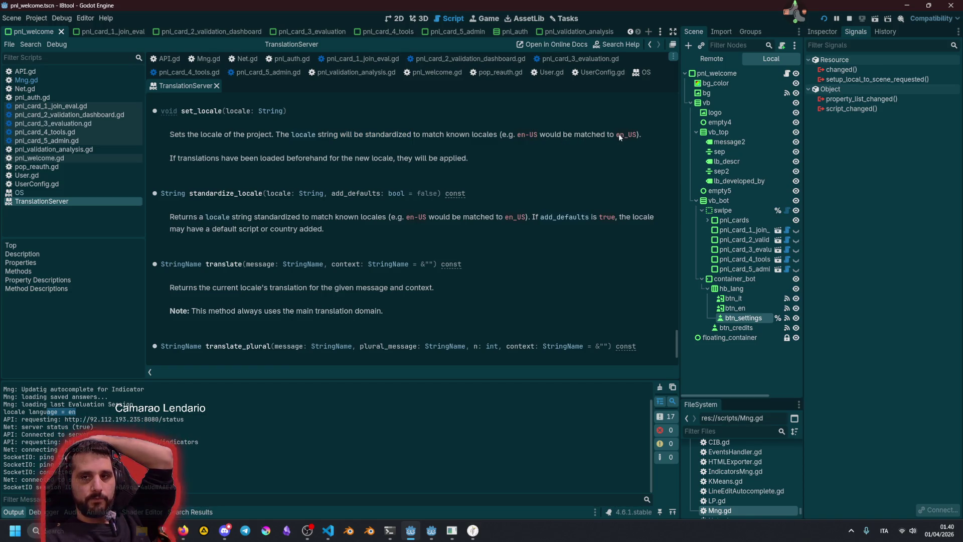
double_click(618, 134)
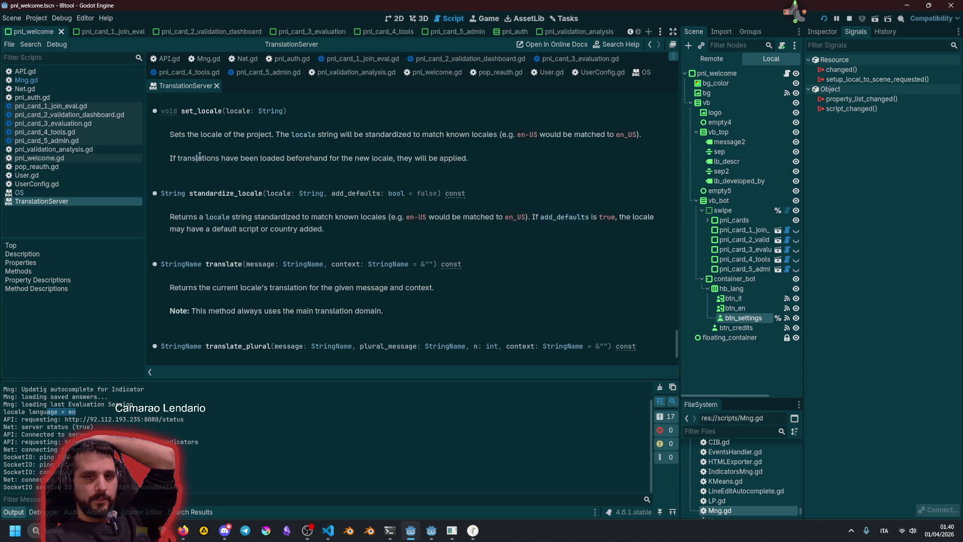
left_click_drag(198, 158, 277, 157)
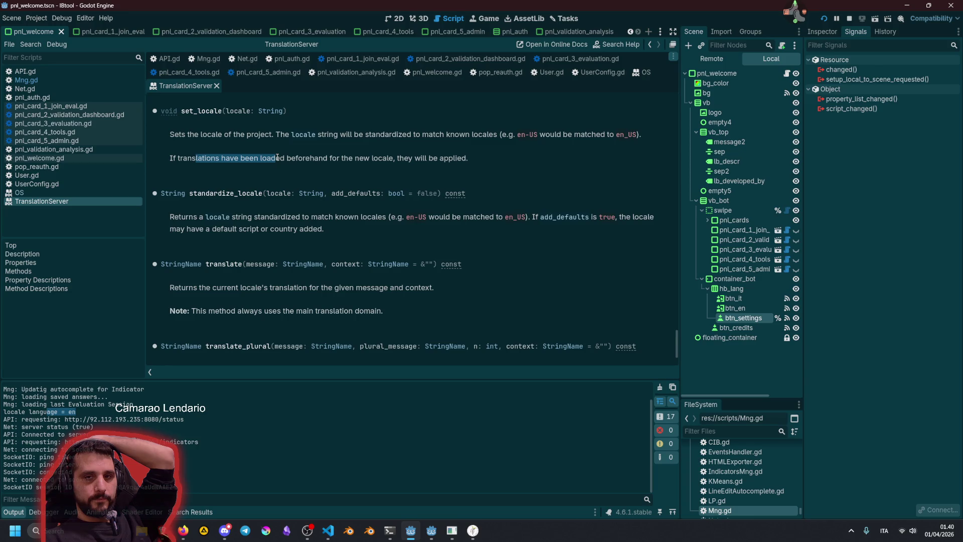
double_click(194, 159)
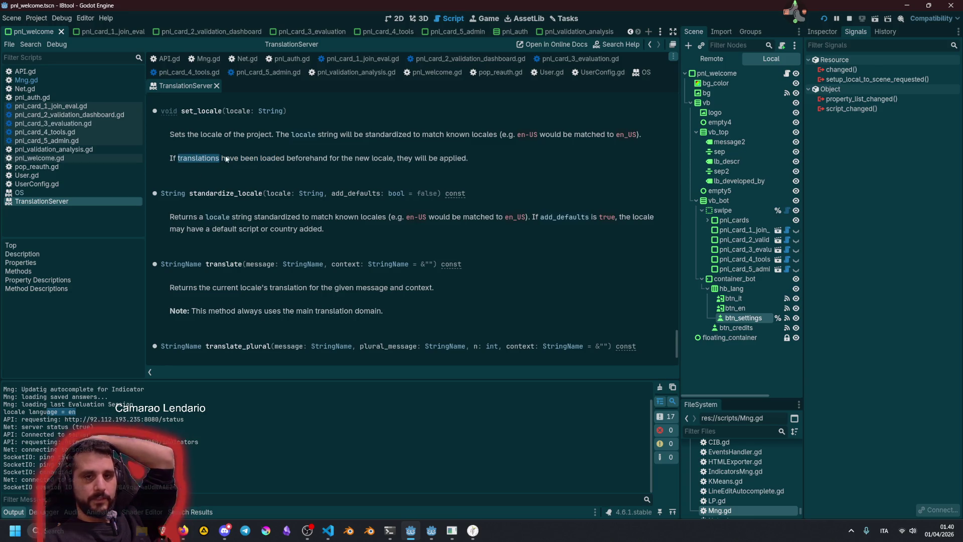
double_click(273, 158)
left_click(396, 160)
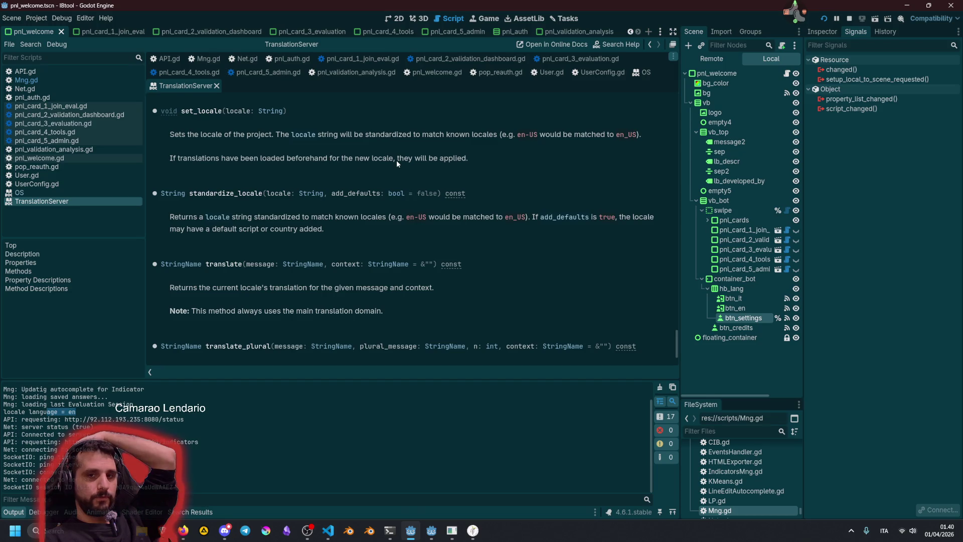
left_click_drag(400, 158, 461, 159)
left_click(460, 158)
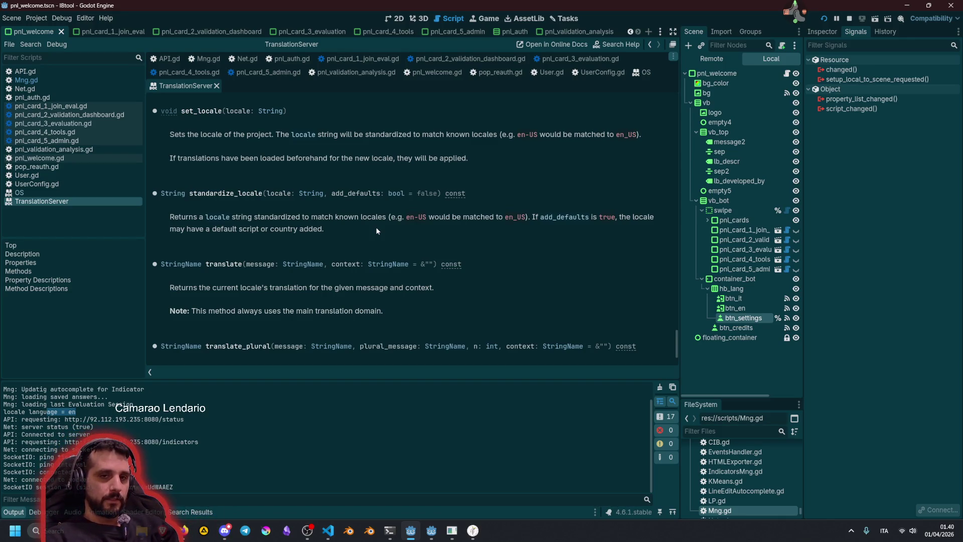
left_click(37, 19)
- Set Internationalization > Locale > Test to 'it' in Project Settings and close the dialog
left_click(47, 29)
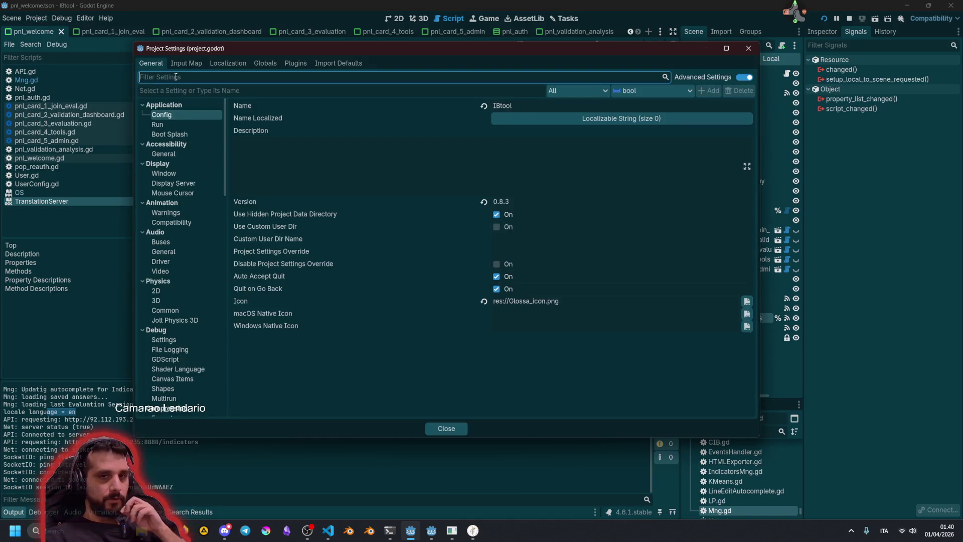
type("loca")
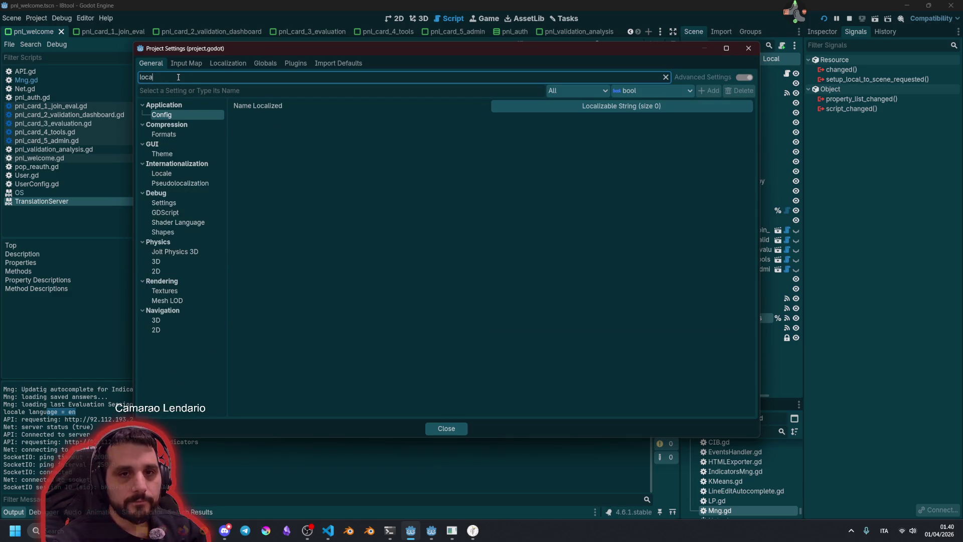
type("le")
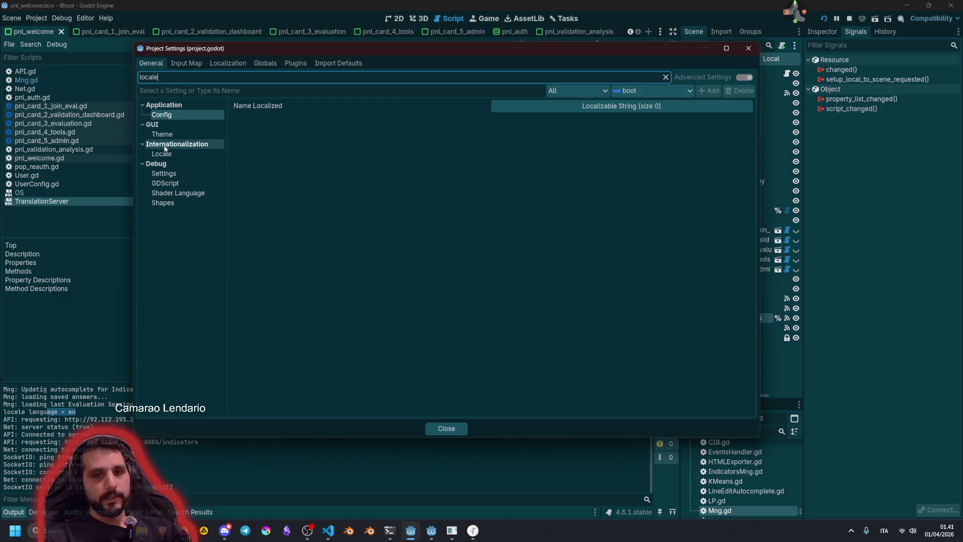
left_click(170, 137)
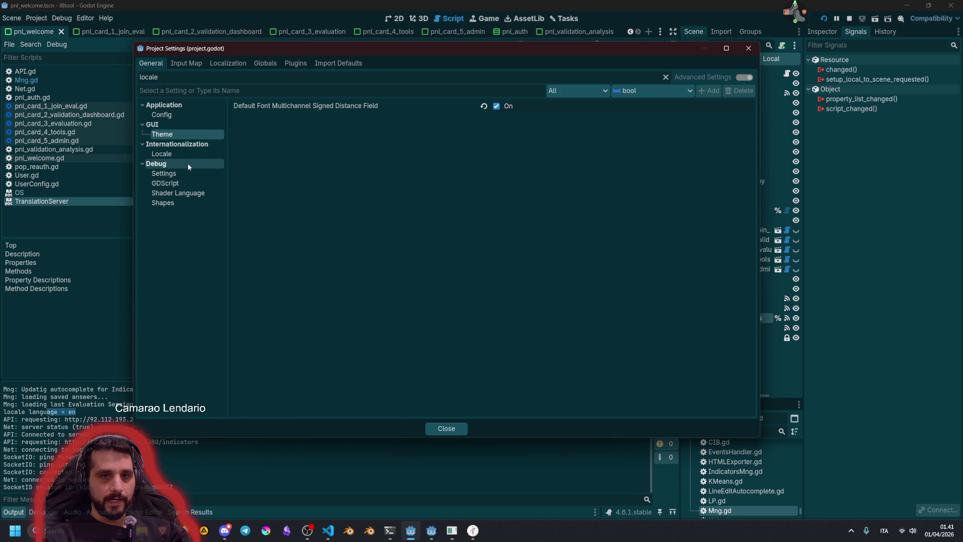
left_click(176, 155)
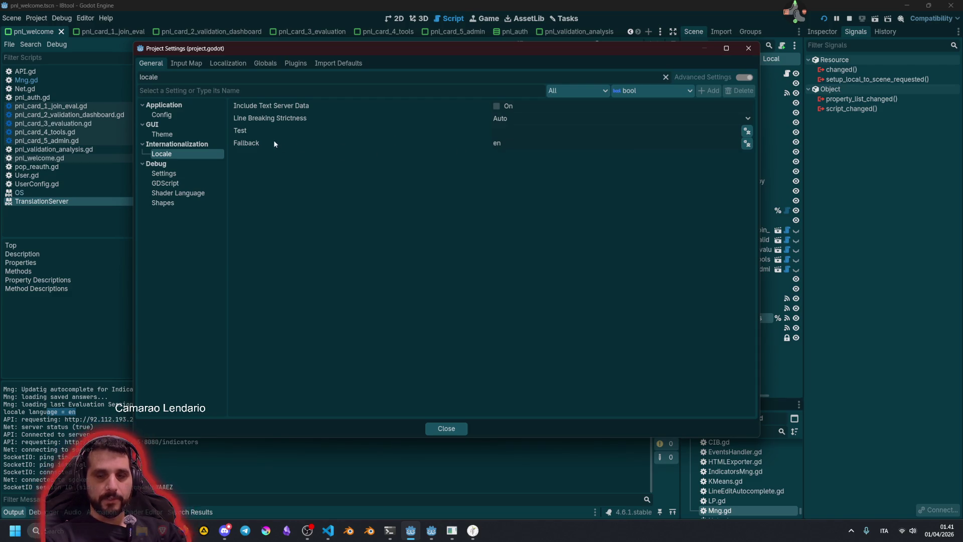
mouse_move(246, 132)
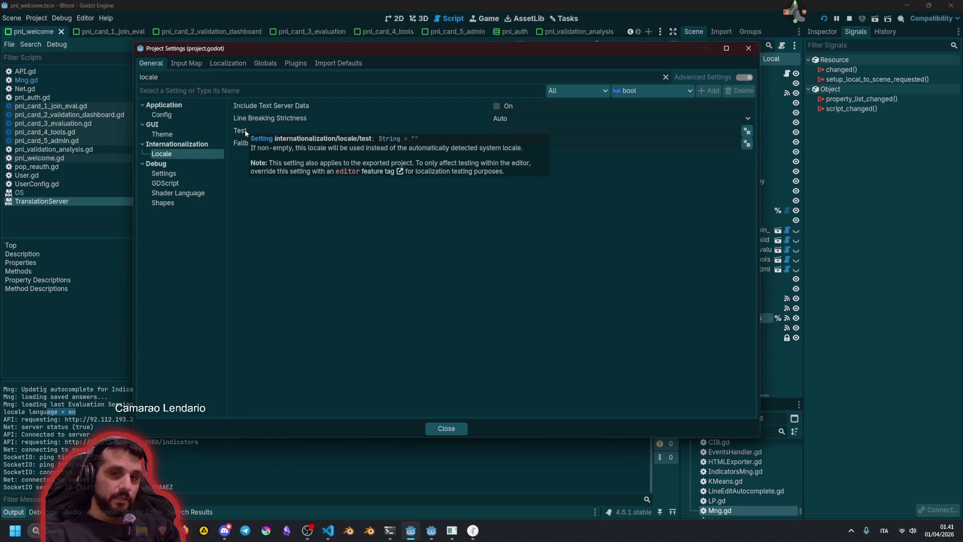
left_click(537, 135)
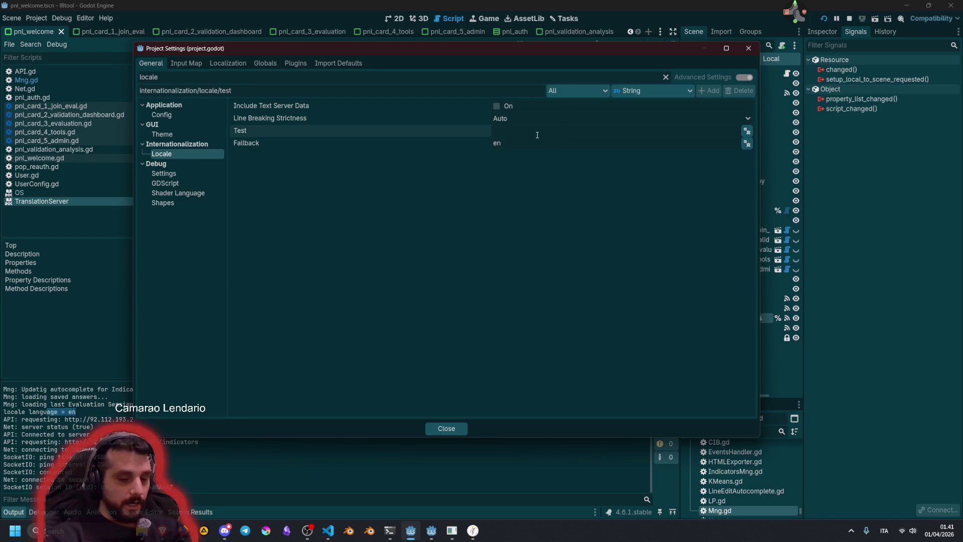
type("it")
key("Return")
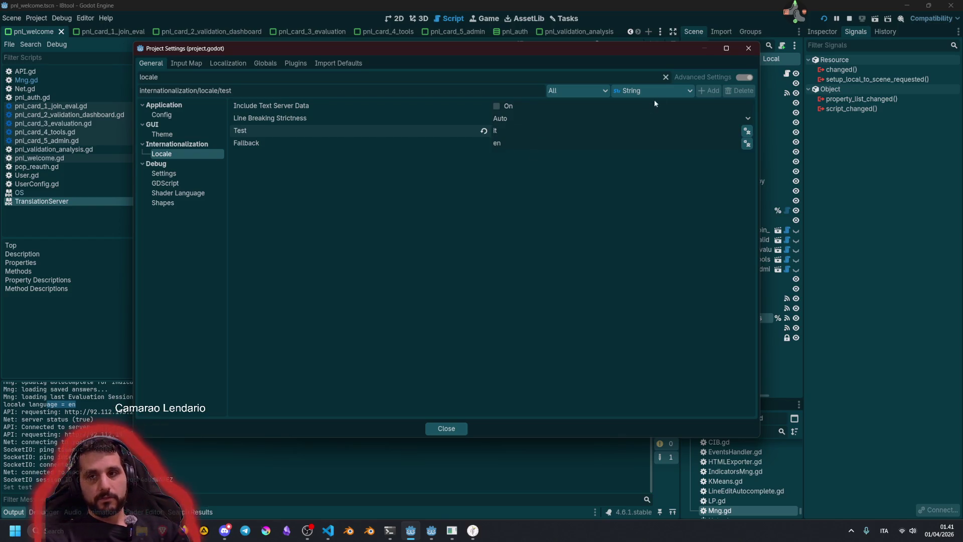
left_click(446, 428)
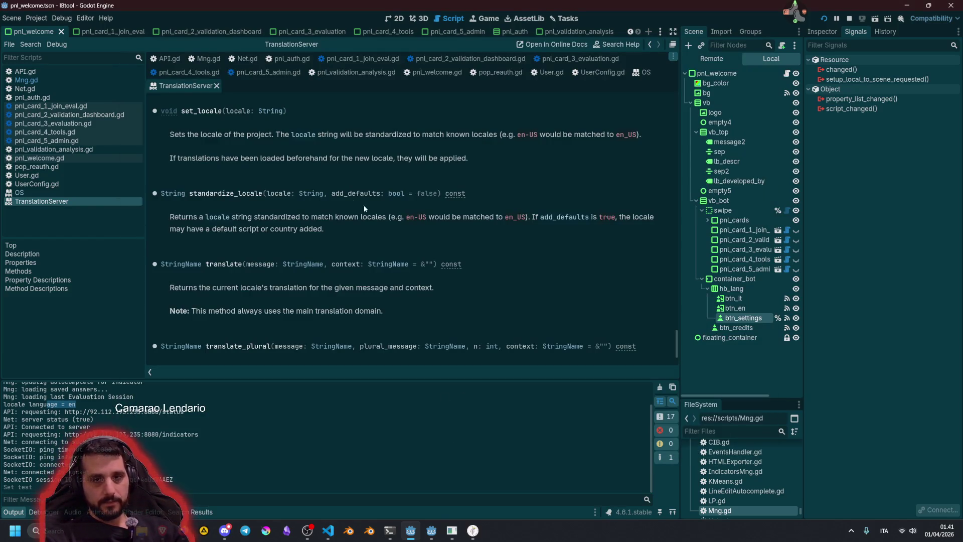
- Delete the locale print and set_locale lines (97–98) from Mng.gd, save, and run with F5
left_click(52, 80)
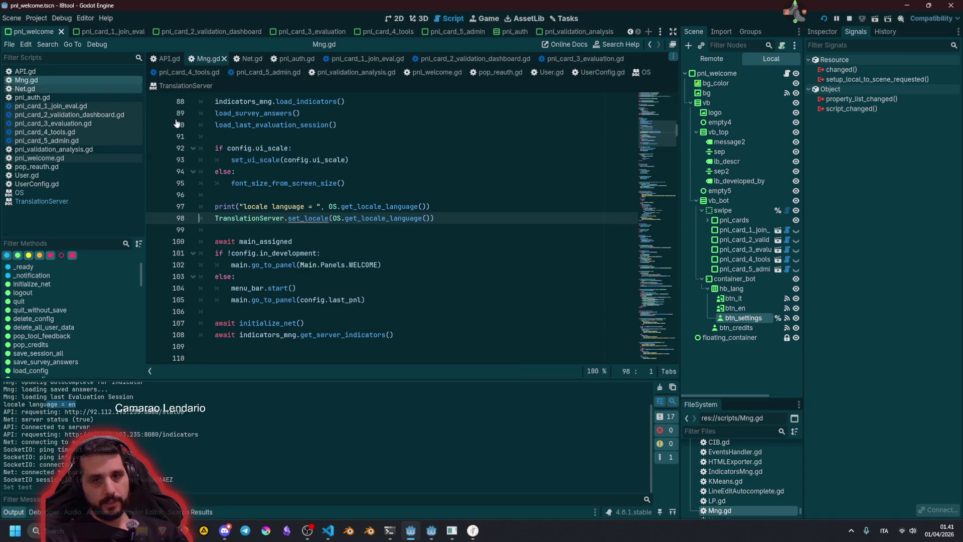
key("End")
key("shift+Home")
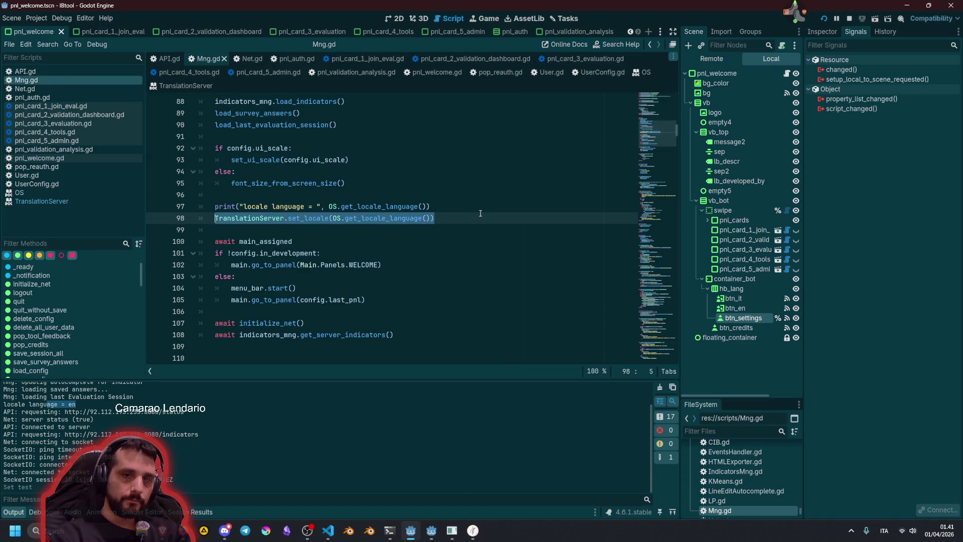
key("shift+Up")
key("BackSpace")
key("BackSpace")
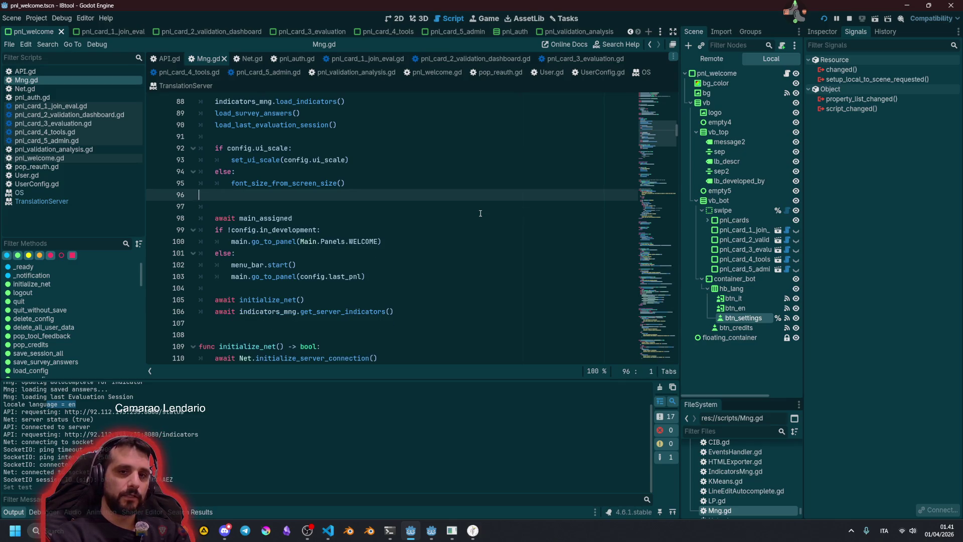
key("BackSpace")
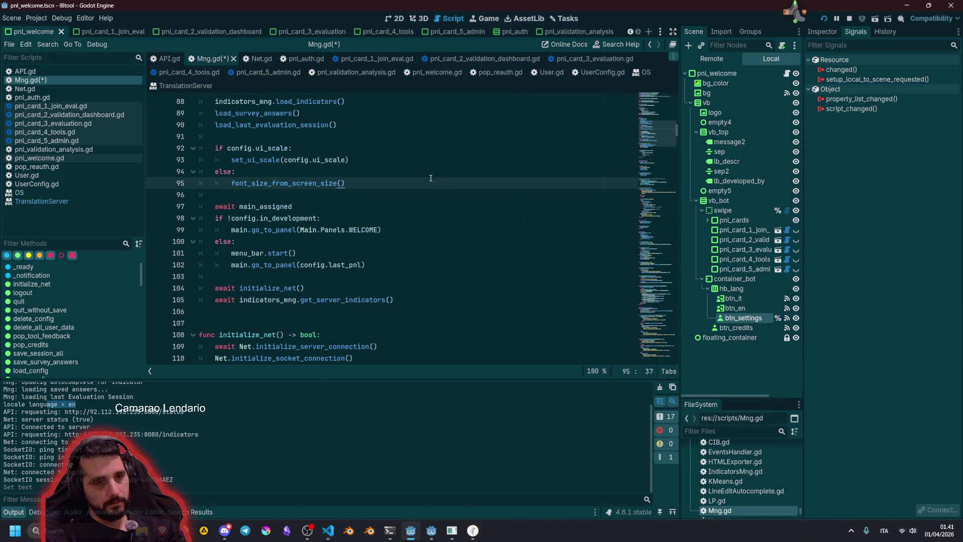
key("ctrl+s")
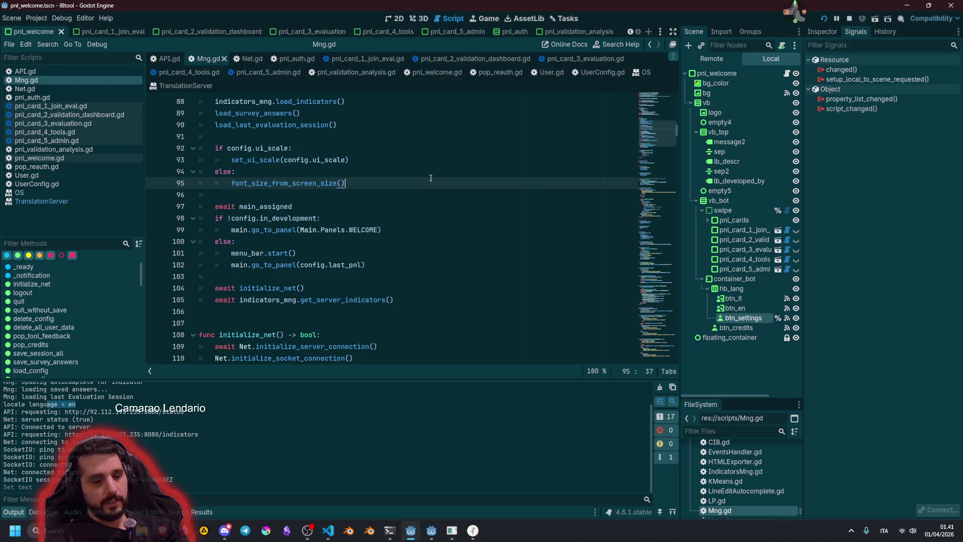
key("F5")
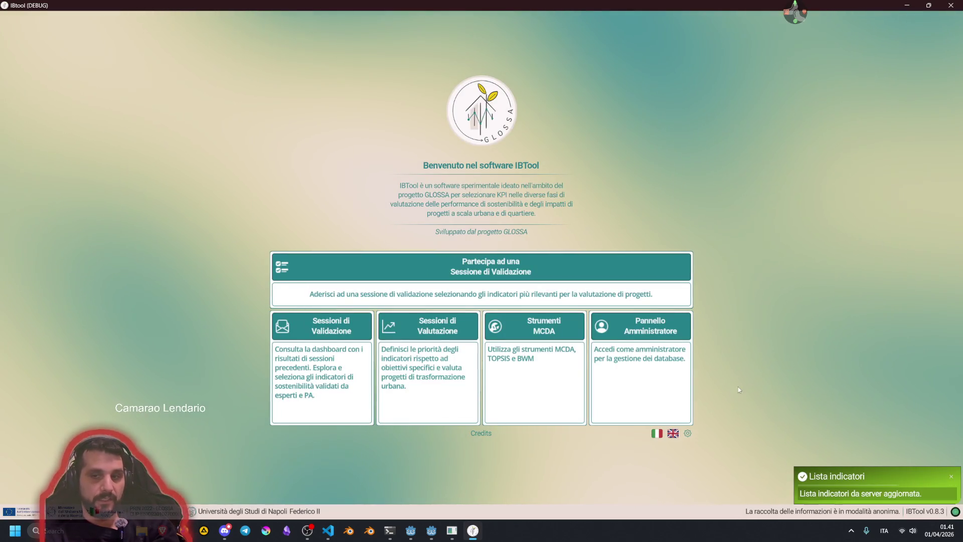
- Switch IBTool to English and back to Italian, try the settings gear, then close the app
left_click(673, 434)
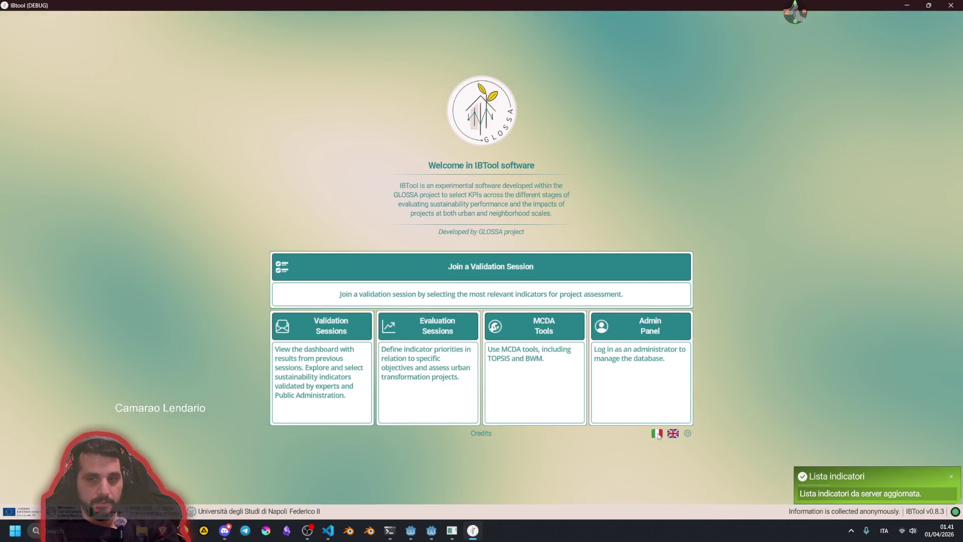
left_click(657, 433)
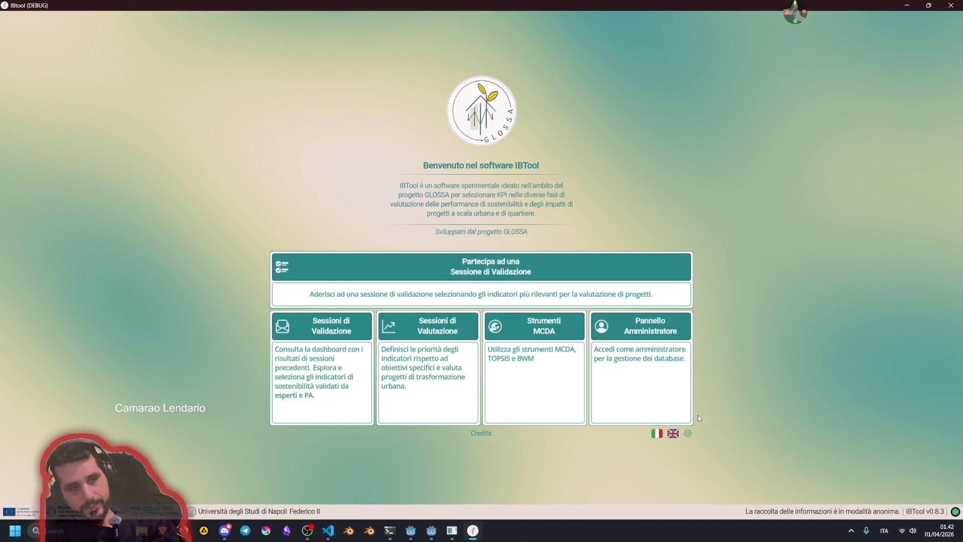
left_click(687, 433)
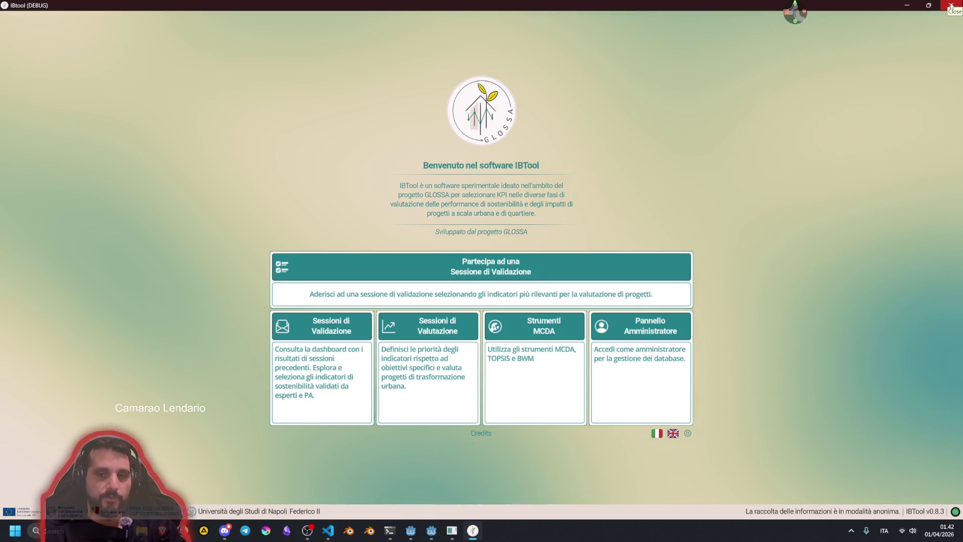
left_click(951, 6)
left_click(356, 209)
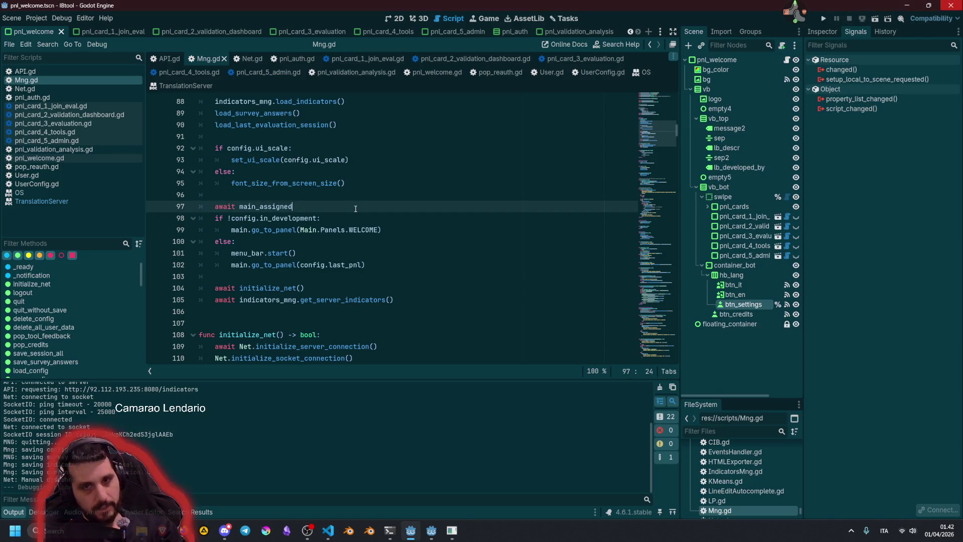
- Clear the Internationalization > Locale > Test value in Project Settings
left_click(37, 19)
left_click(44, 29)
left_click(482, 131)
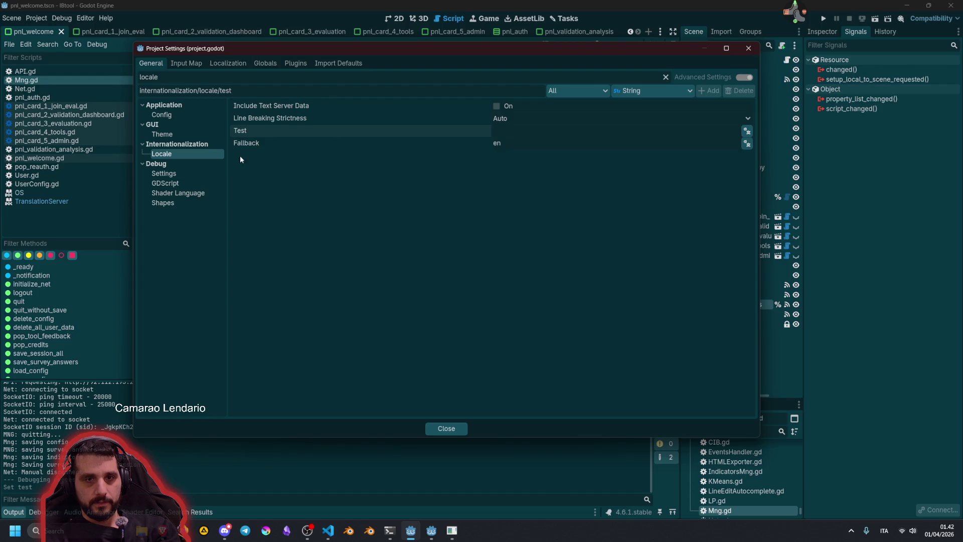
- Enable Use Pseudolocalization under Internationalization > Pseudolocalization and close Project Settings
left_click(665, 76)
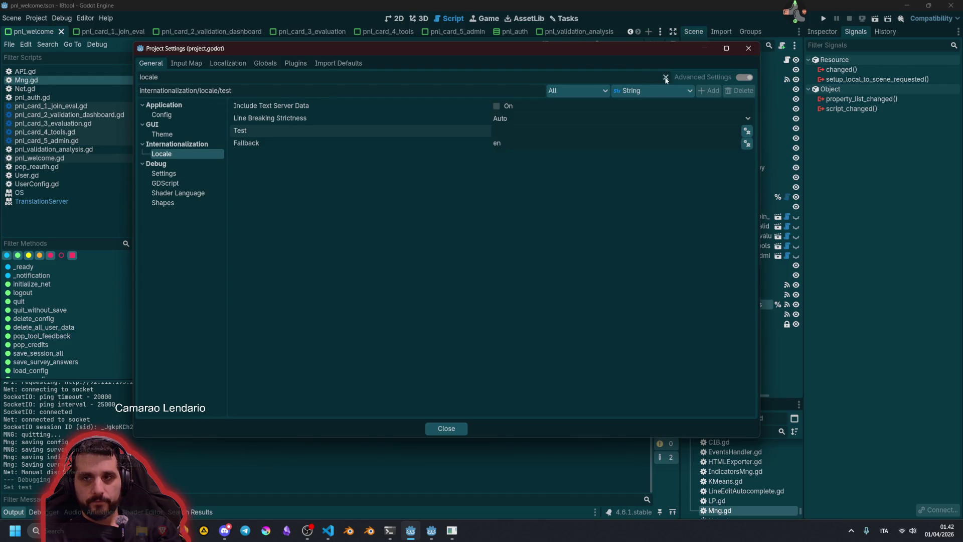
scroll(184, 281, "down", 5)
scroll(185, 281, "down", 5)
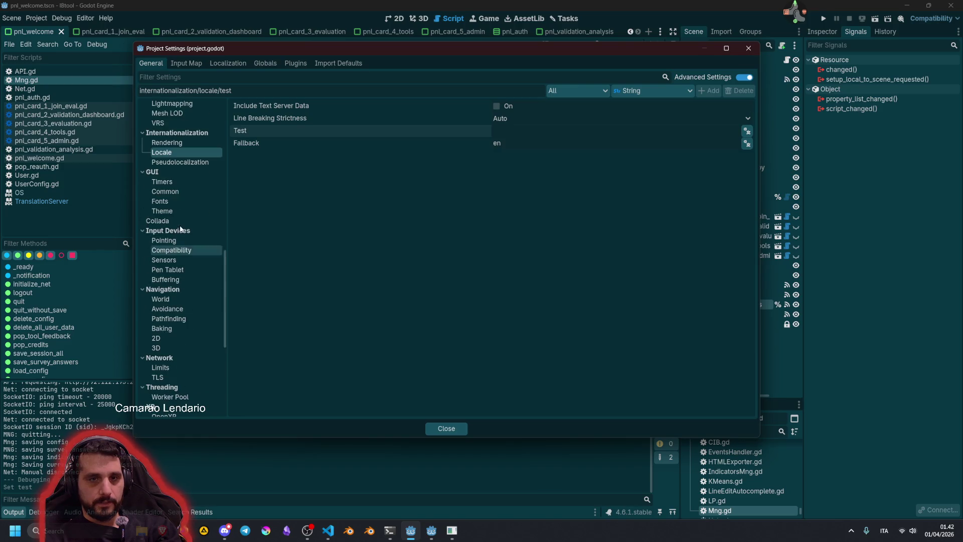
left_click(171, 153)
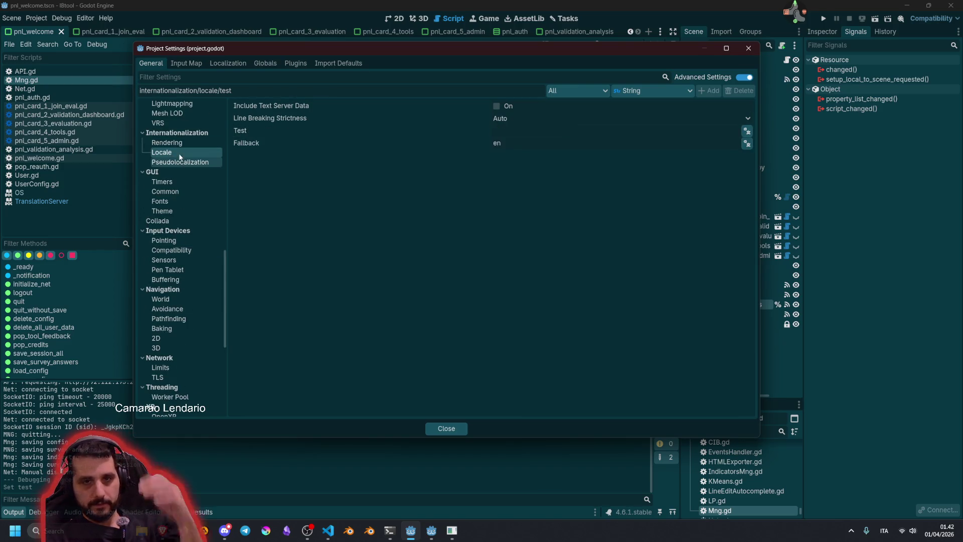
left_click(176, 143)
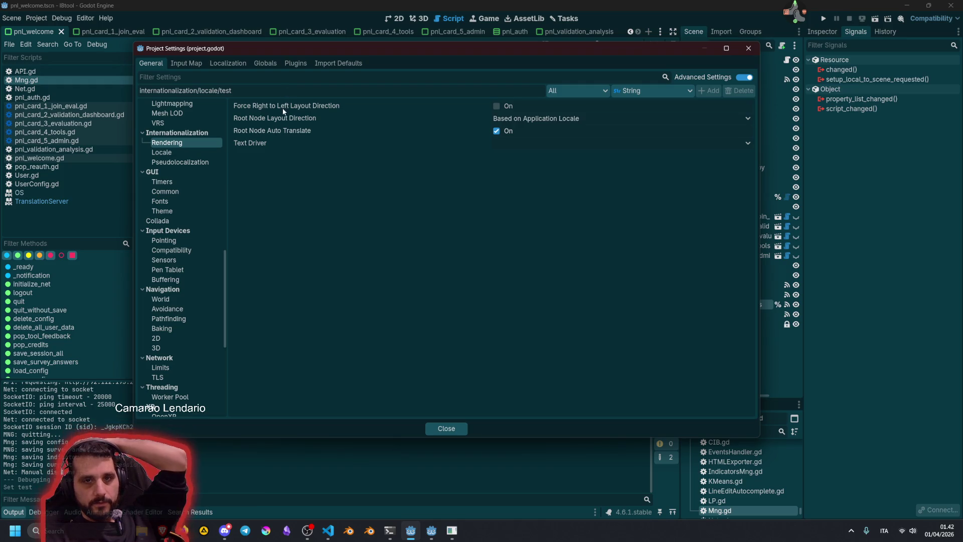
mouse_move(271, 148)
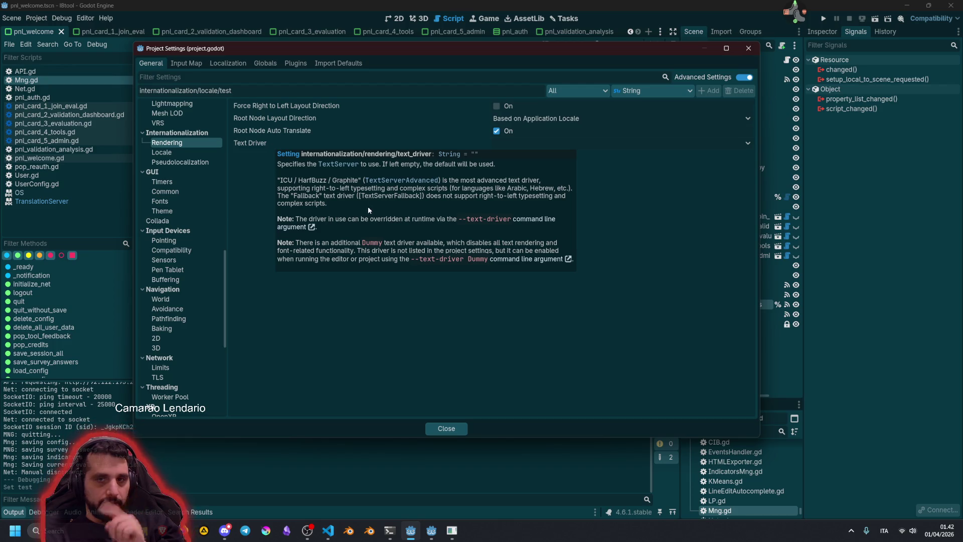
left_click(178, 162)
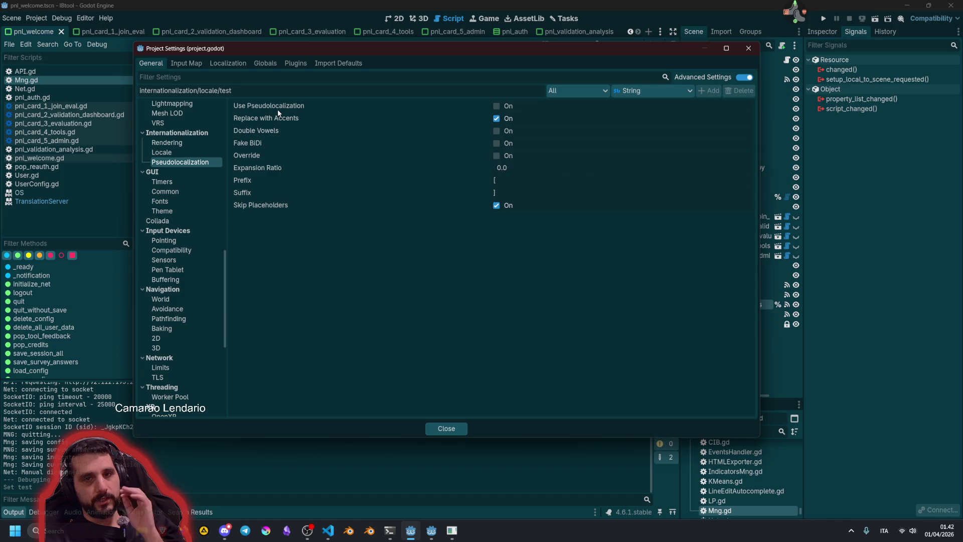
mouse_move(270, 104)
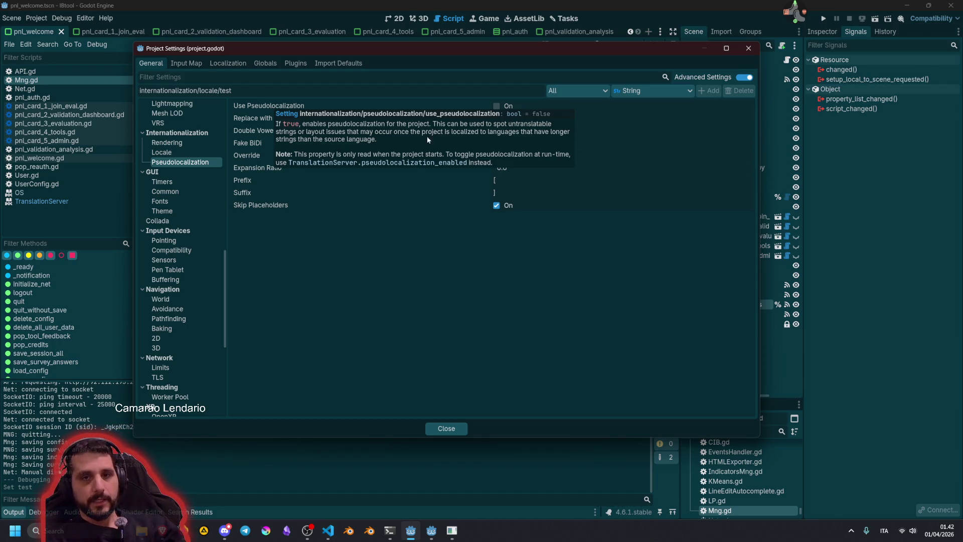
left_click(495, 110)
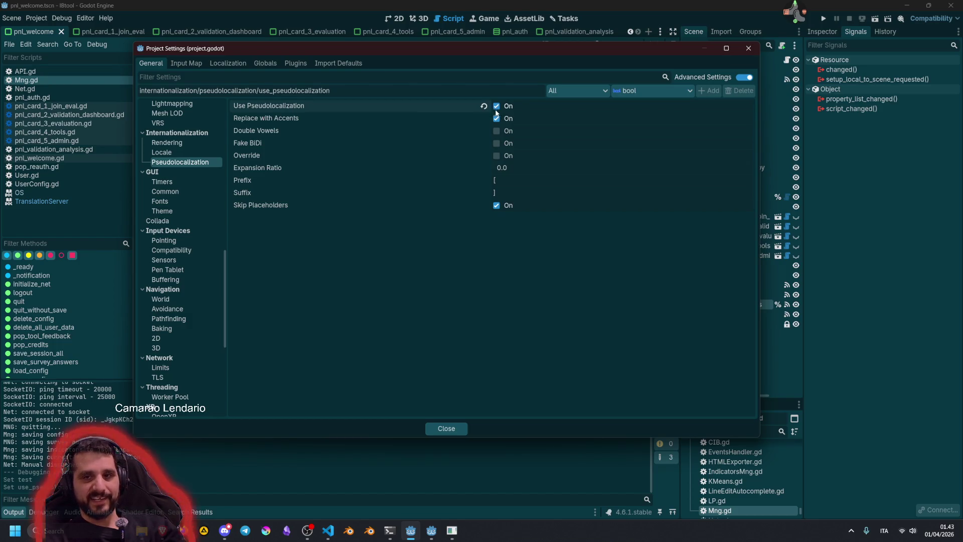
left_click(447, 428)
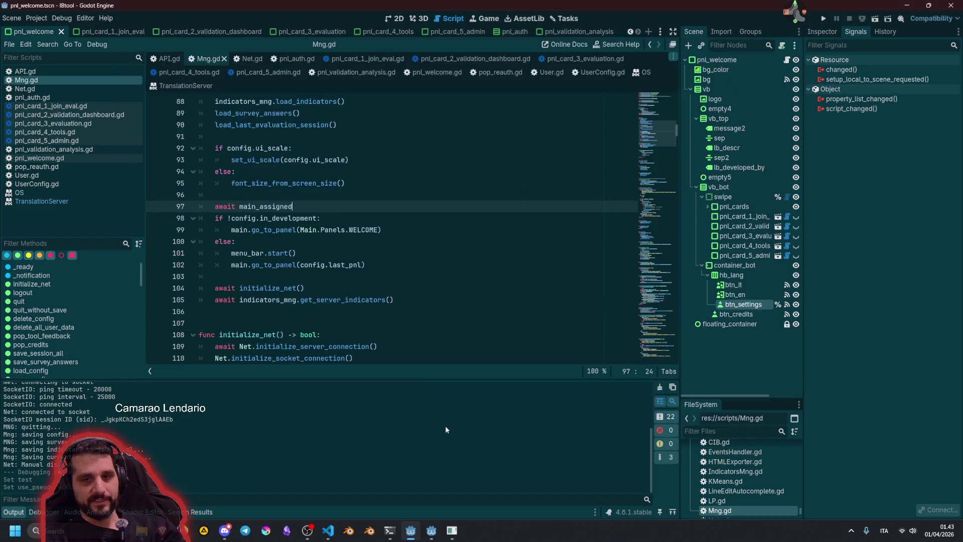
- Run the project and view the pseudolocalized Credits screen, then return to the welcome screen
left_click(418, 254)
key("F5")
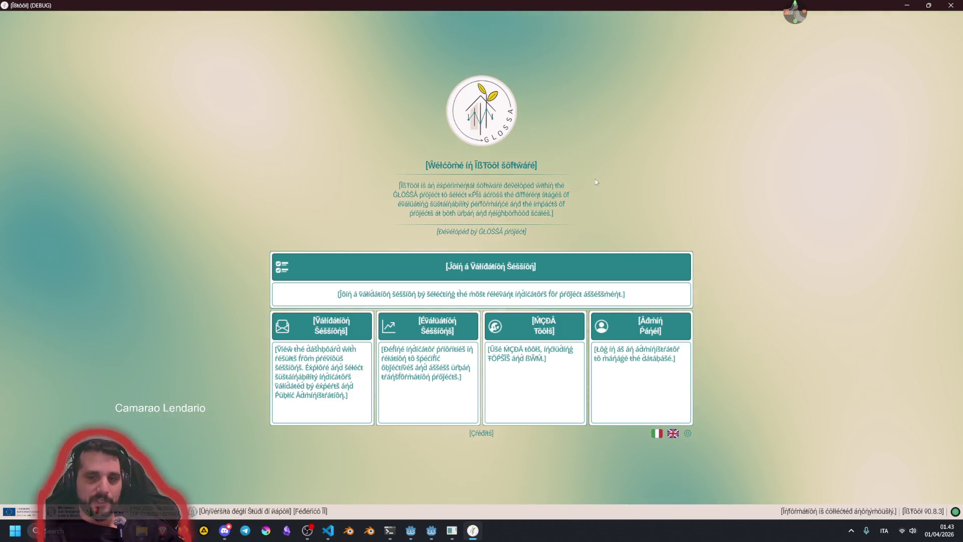
left_click(481, 433)
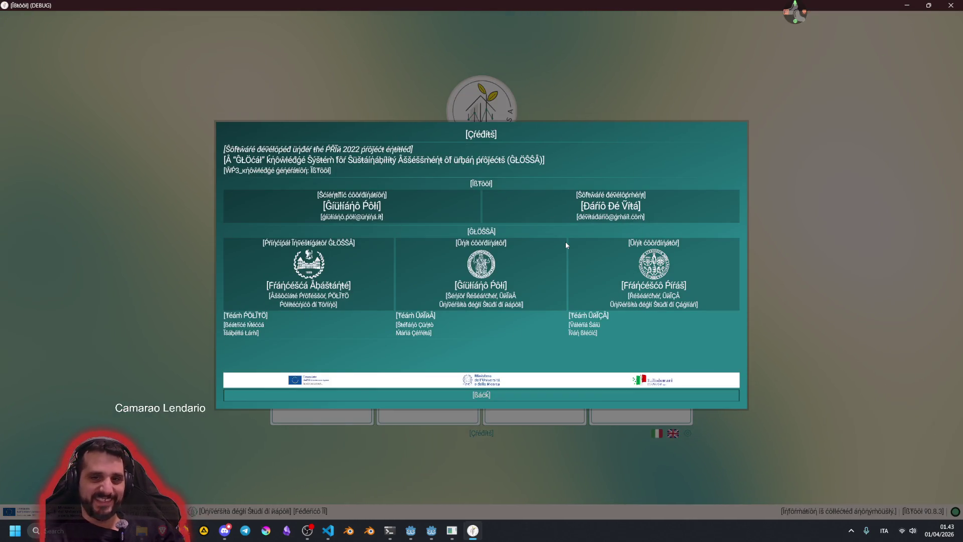
left_click(465, 396)
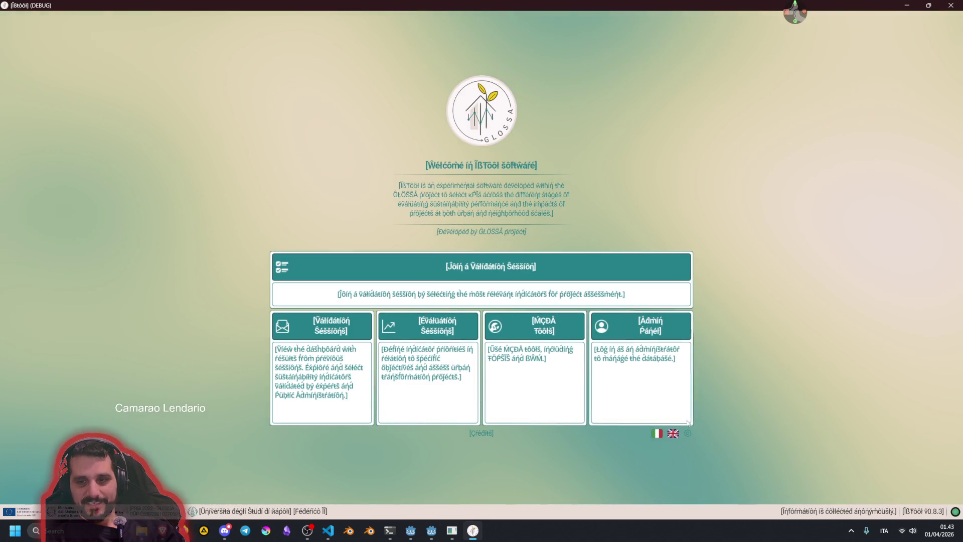
- Check the pseudolocalized interface in Italian and English, then close IBTool
left_click(657, 434)
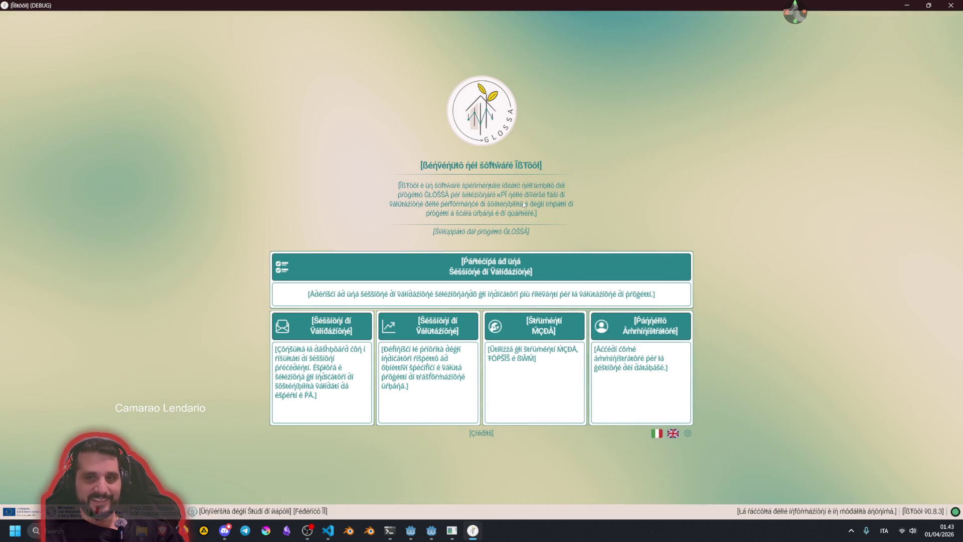
left_click(673, 433)
left_click(951, 5)
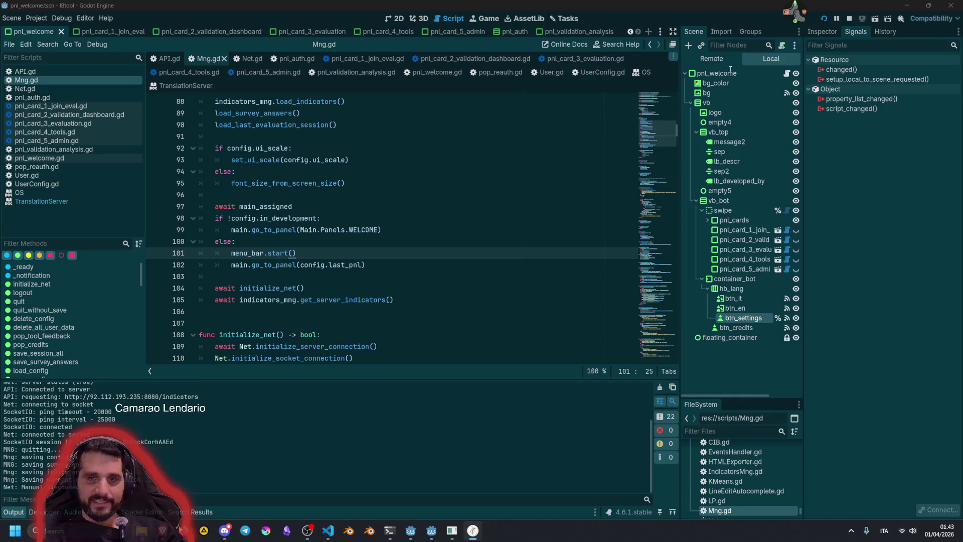
- Uncheck Use Pseudolocalization in Project Settings, then open the desktop pet's quick-action menu
left_click(36, 19)
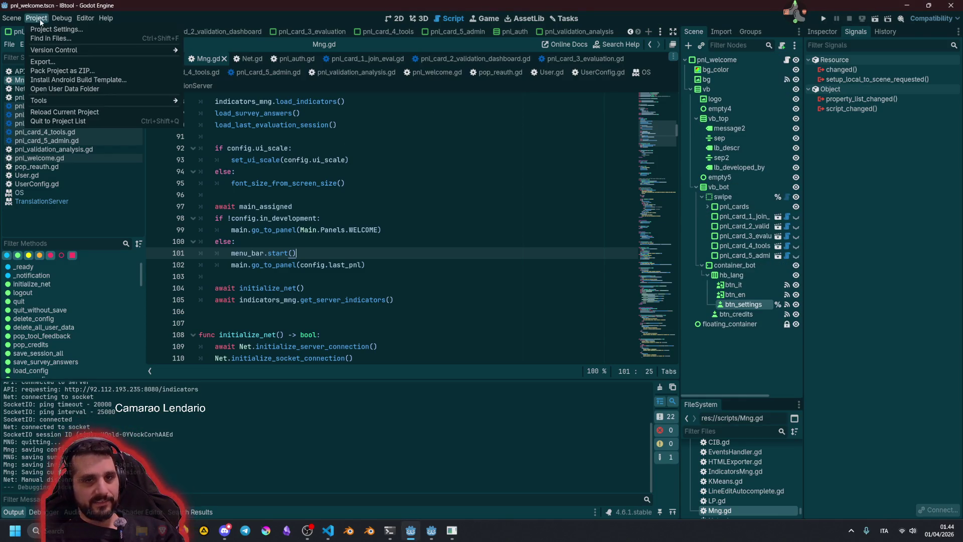
left_click(39, 30)
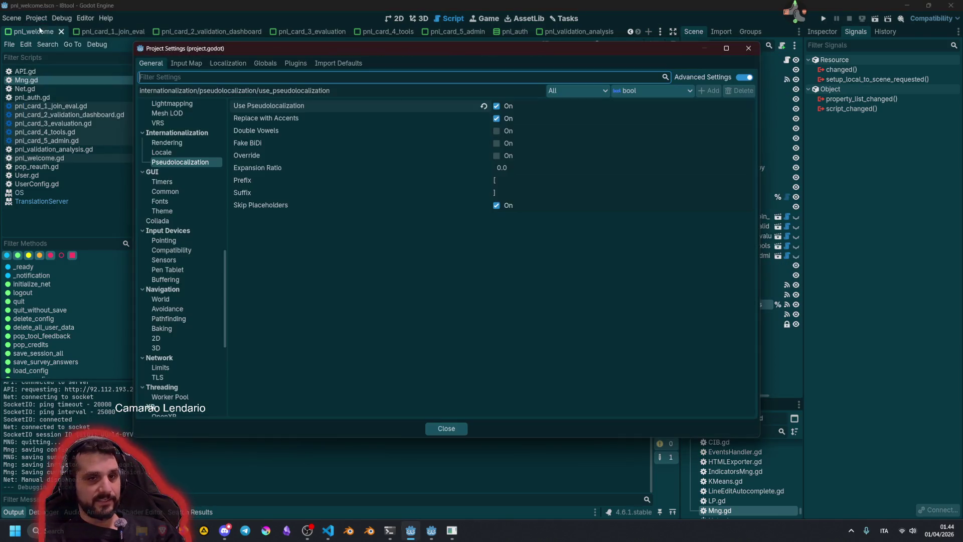
left_click(496, 106)
left_click(462, 428)
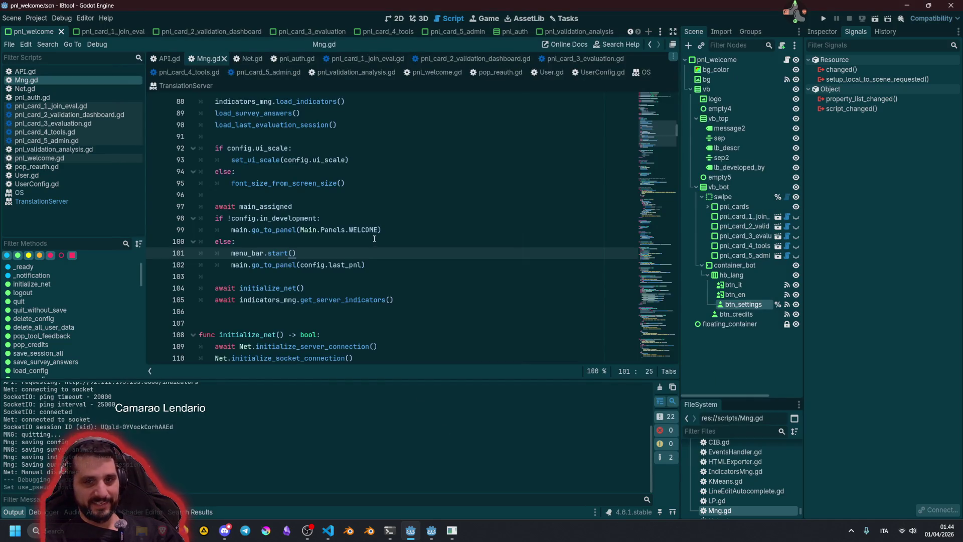
left_click(374, 239)
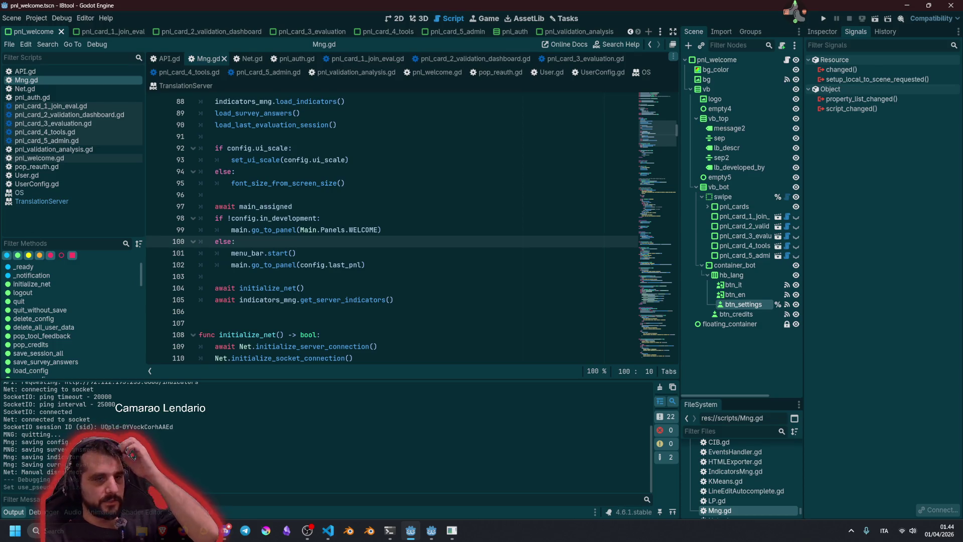
left_click(803, 19)
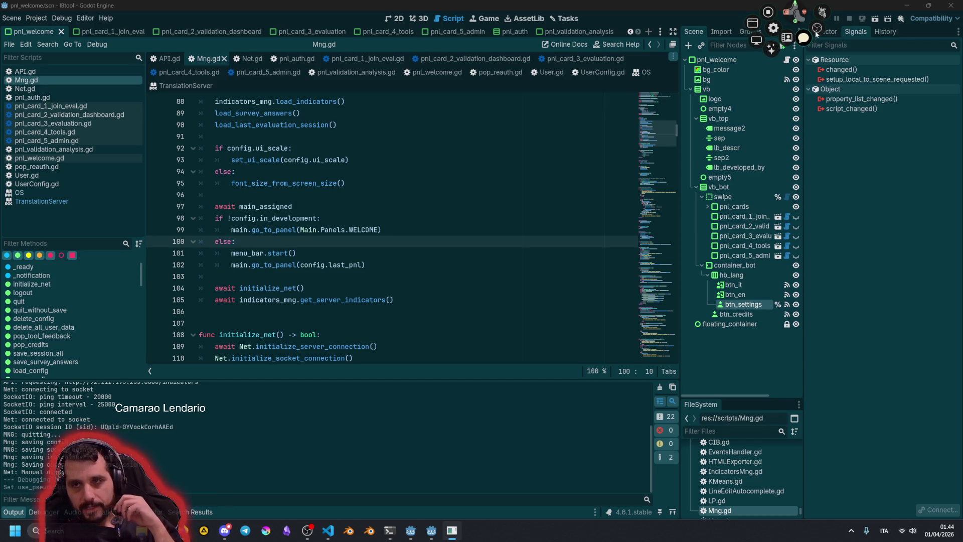
- Show the BRB break banner, then run the Ridiculous Stream project from its Godot window
left_click(801, 15)
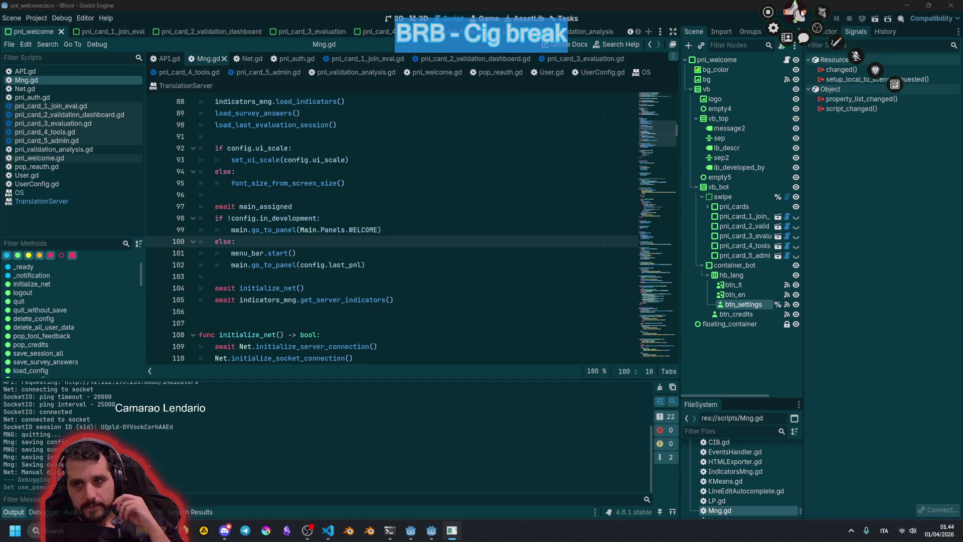
mouse_move(432, 533)
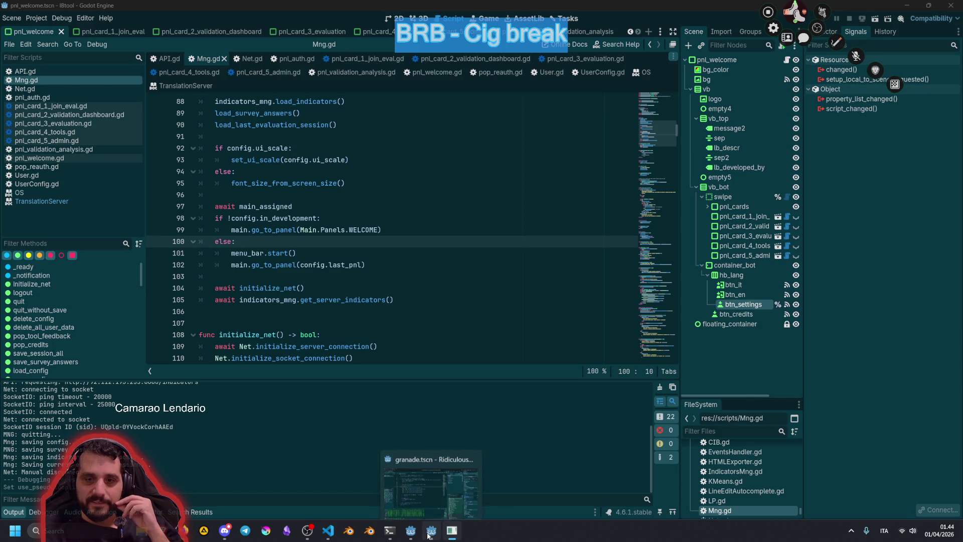
left_click(430, 533)
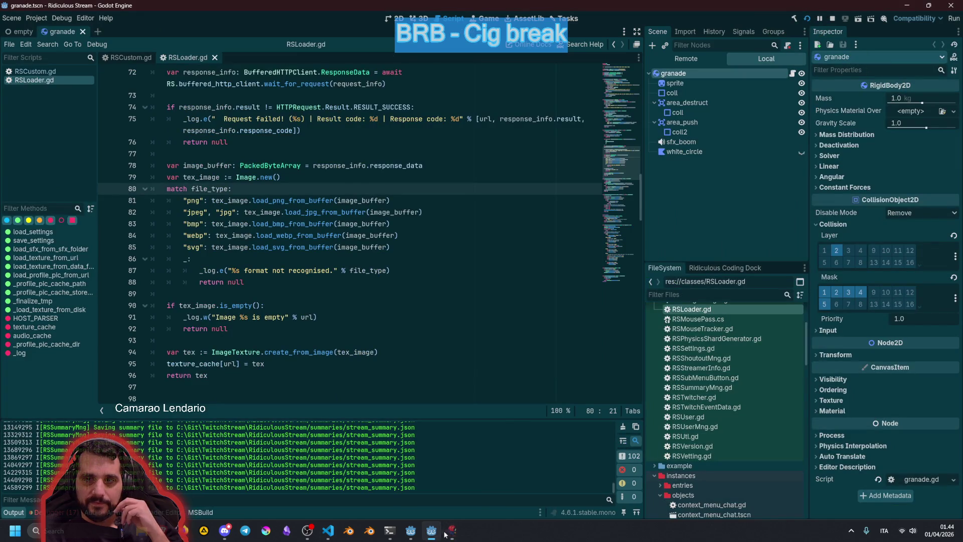
left_click(428, 274)
left_click(806, 18)
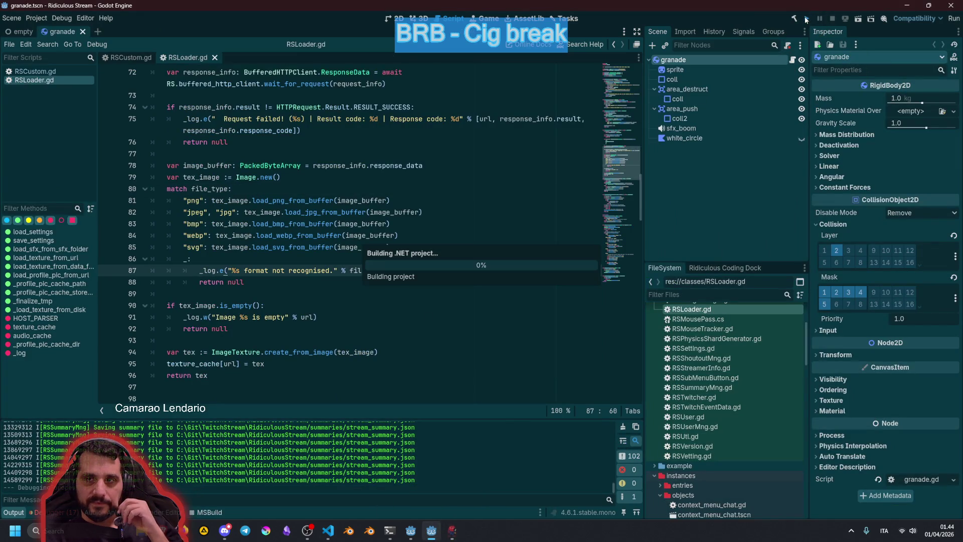
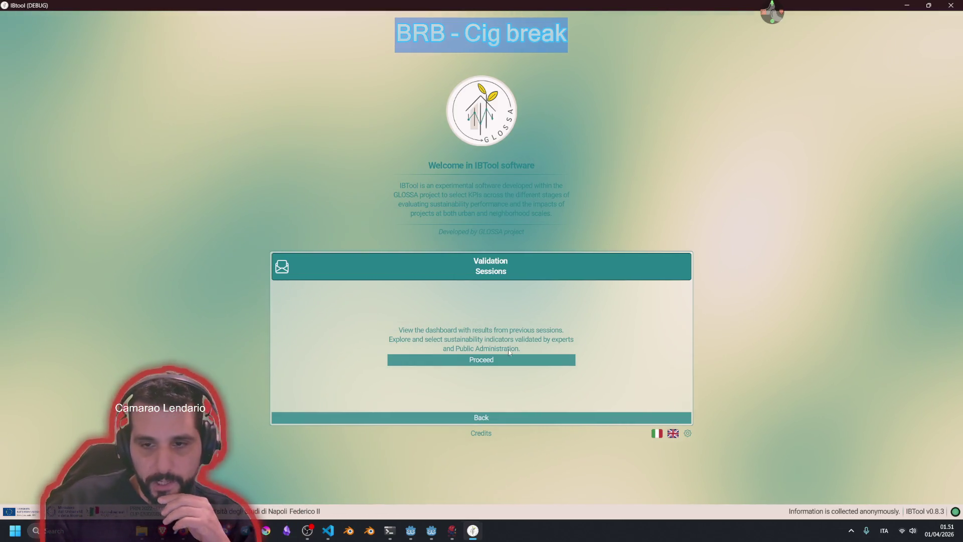
- Enter the validation sessions dashboard, return to login via File > Torna al login, then re-enter
left_click(507, 358)
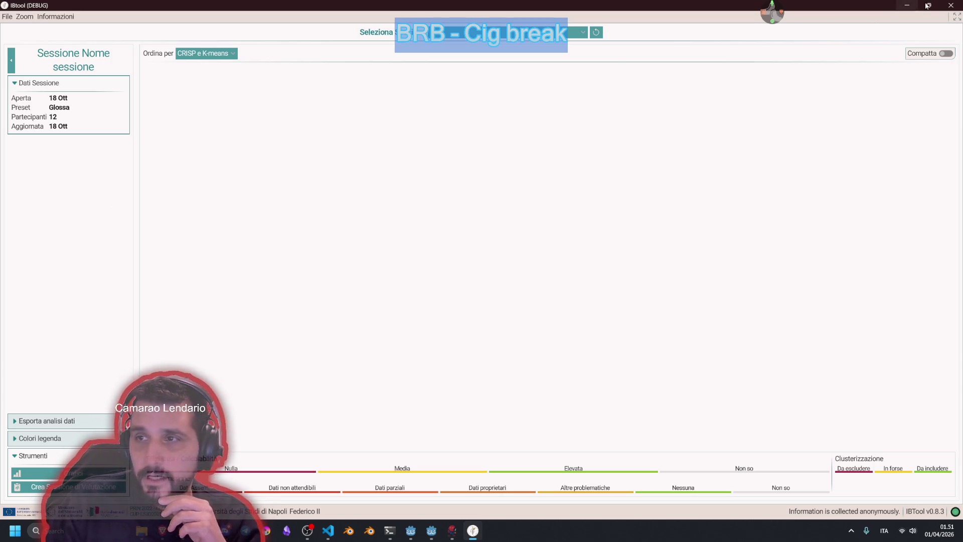
left_click(7, 17)
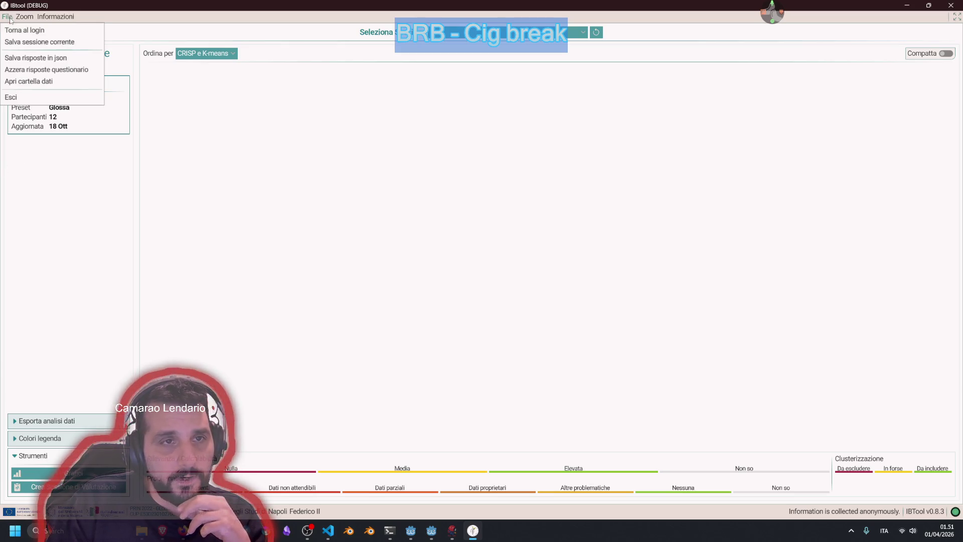
left_click(70, 28)
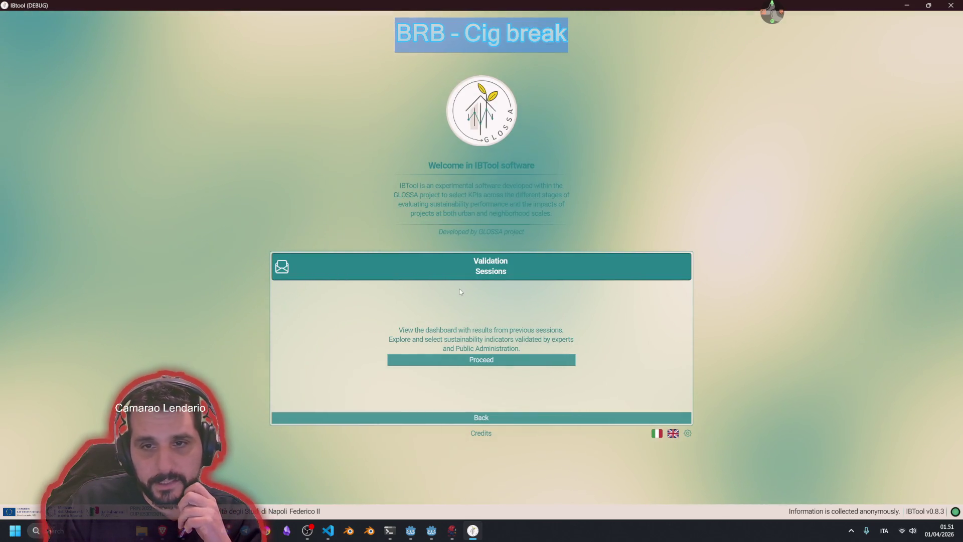
left_click(450, 364)
- Browse the File, Zoom and Informazioni menus, then pick a session from Seleziona Sessione
left_click(7, 16)
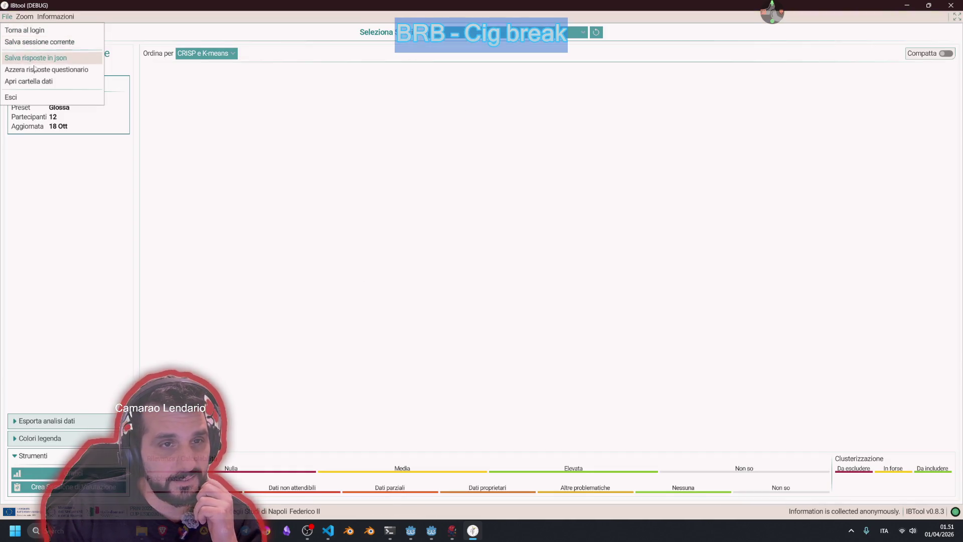
left_click(35, 66)
left_click(24, 17)
left_click(47, 19)
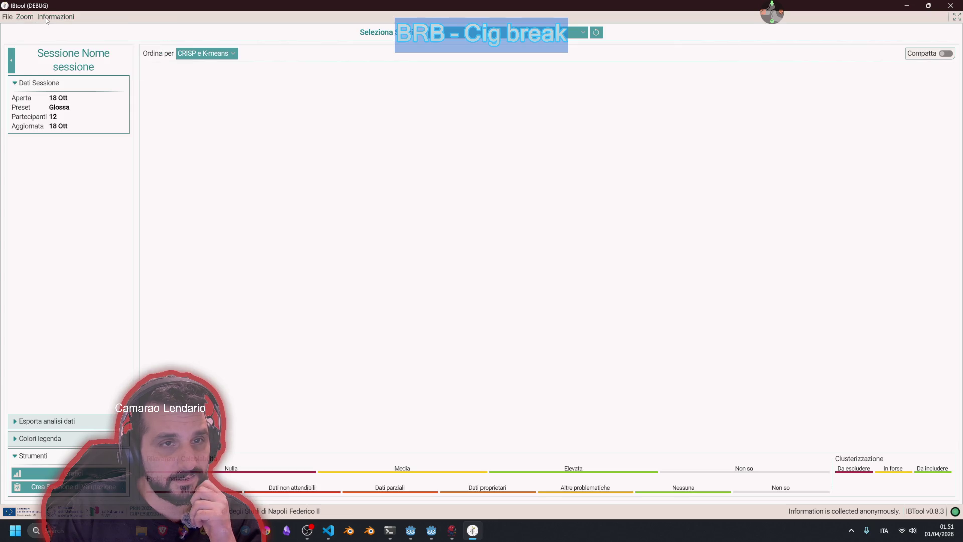
left_click(47, 19)
left_click(48, 18)
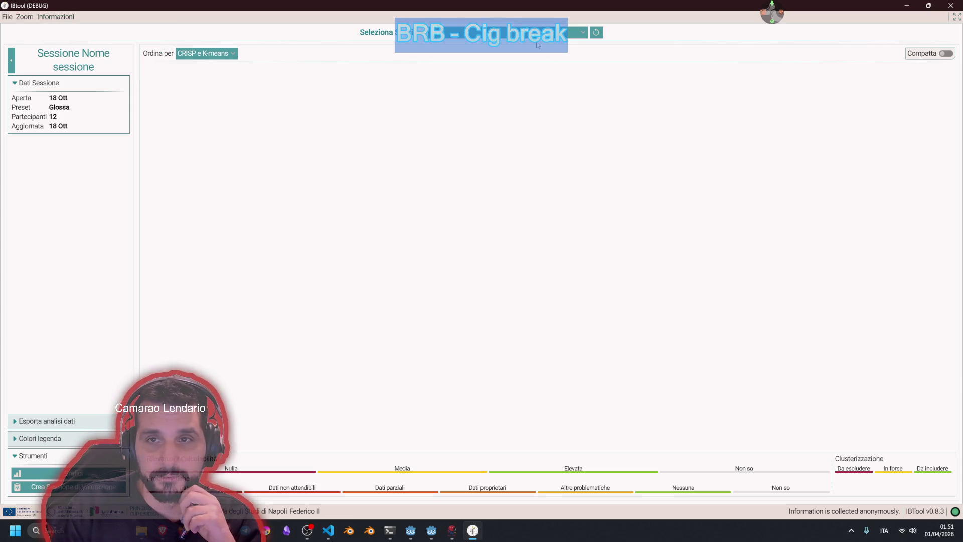
left_click(539, 33)
left_click(509, 113)
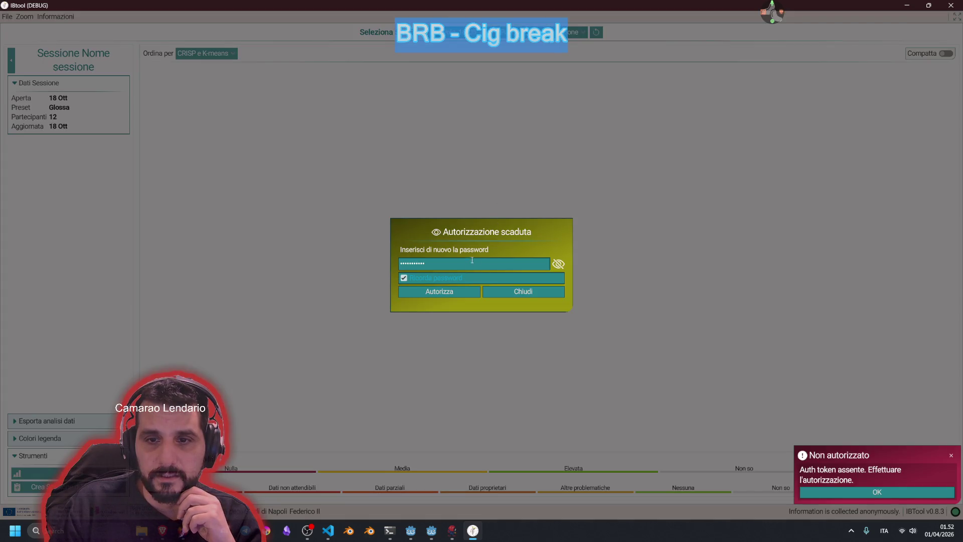
- Re-authorize with the remembered password and dismiss the Non autorizzato warning
left_click(447, 293)
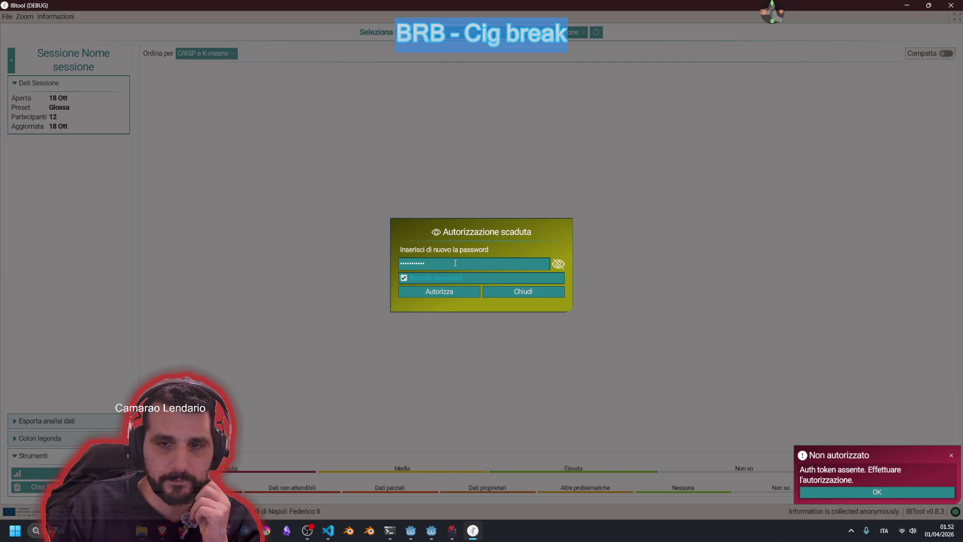
left_click(441, 292)
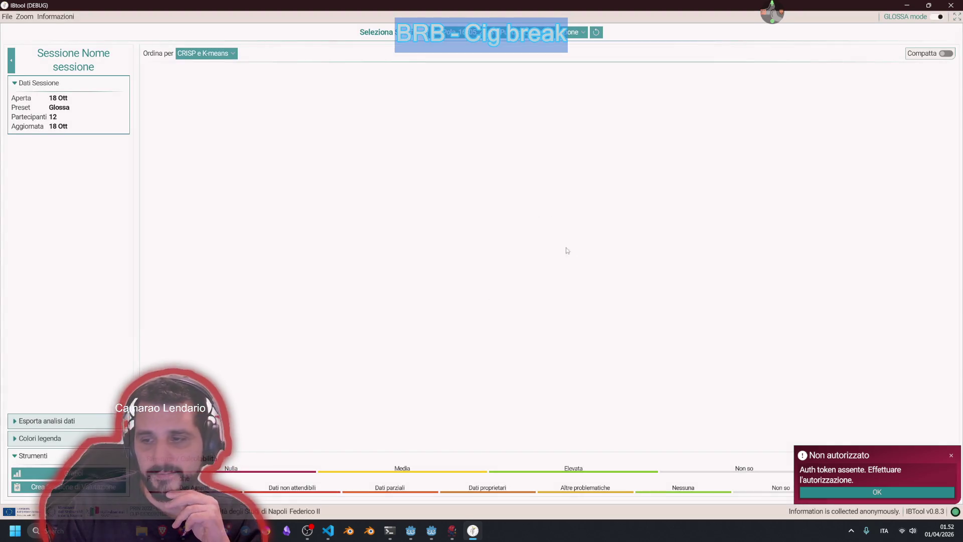
left_click(876, 492)
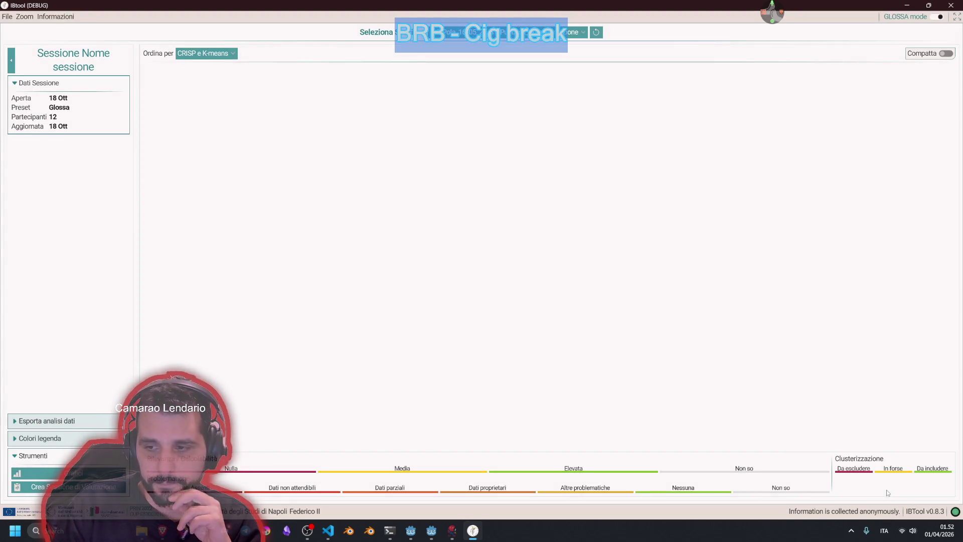
- Look through the menus, return to login via File, and reopen the sessions dashboard
left_click(25, 16)
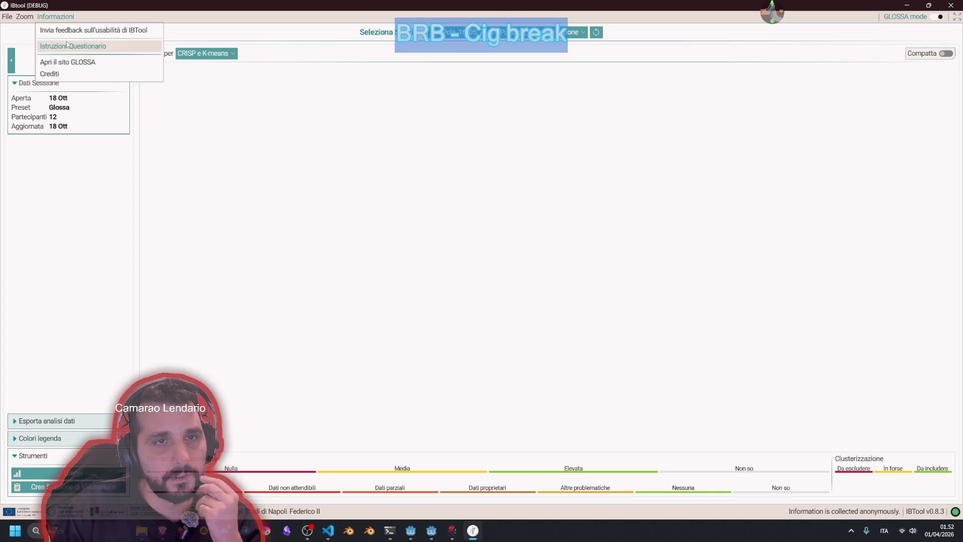
left_click(7, 16)
left_click(25, 16)
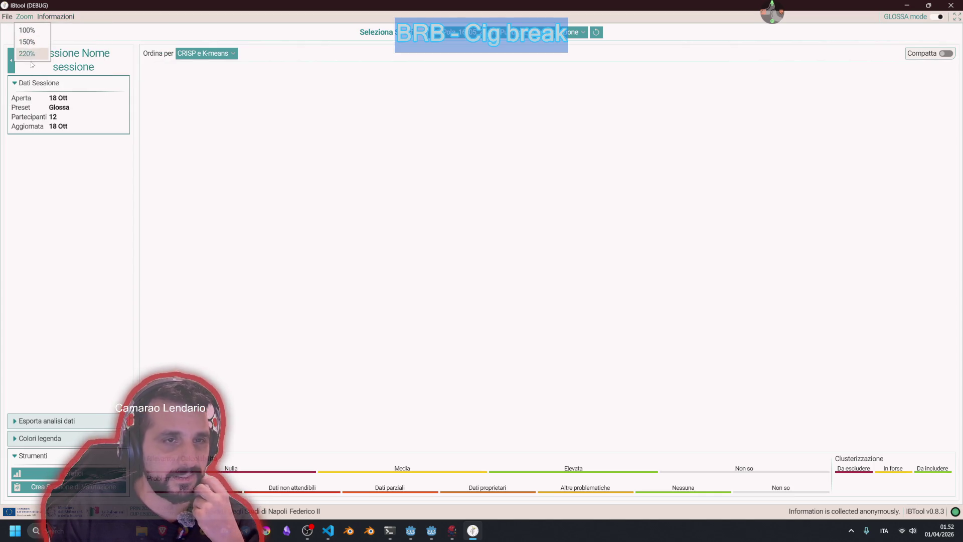
left_click(12, 30)
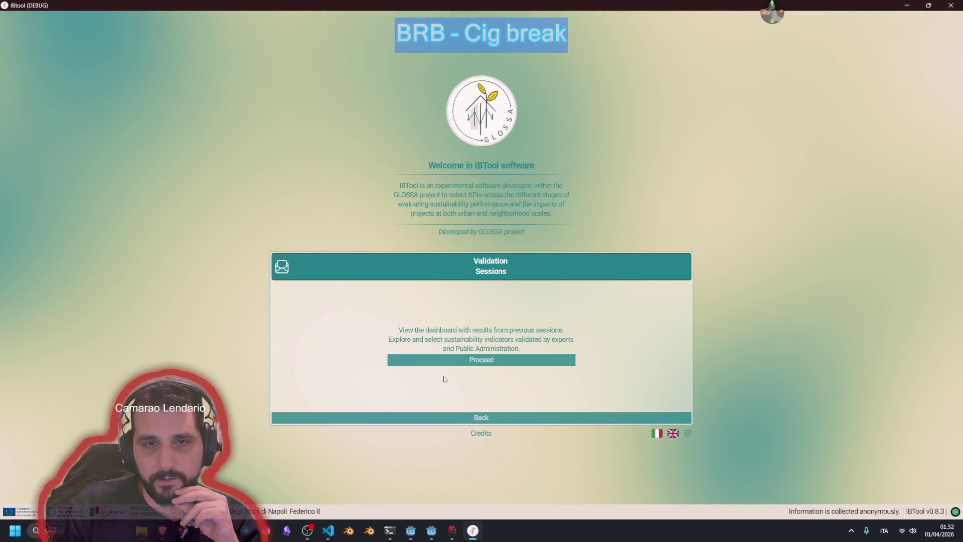
left_click(488, 359)
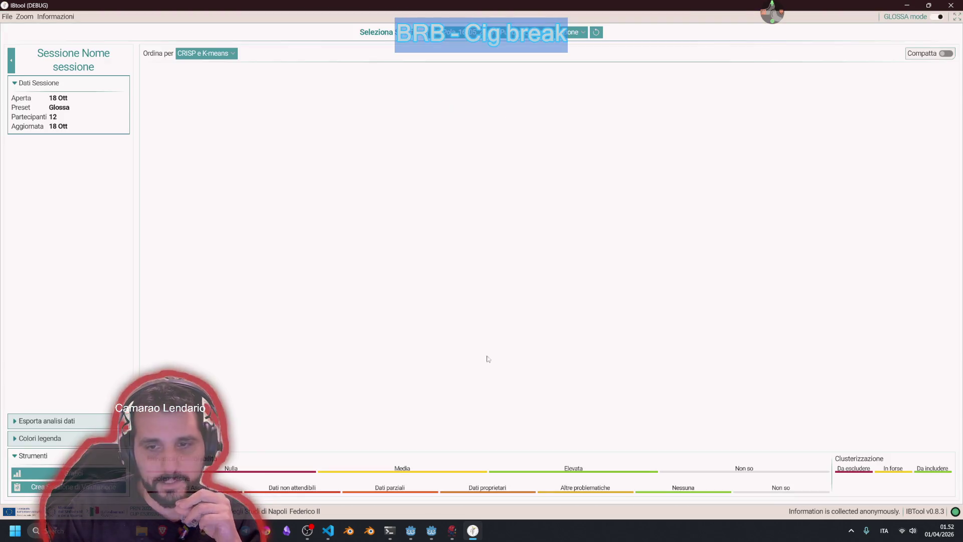
- Load the LidoPola_16_05_25_S2_ResidentiCoroglioNisida session from the session dropdown
left_click(55, 16)
left_click(491, 52)
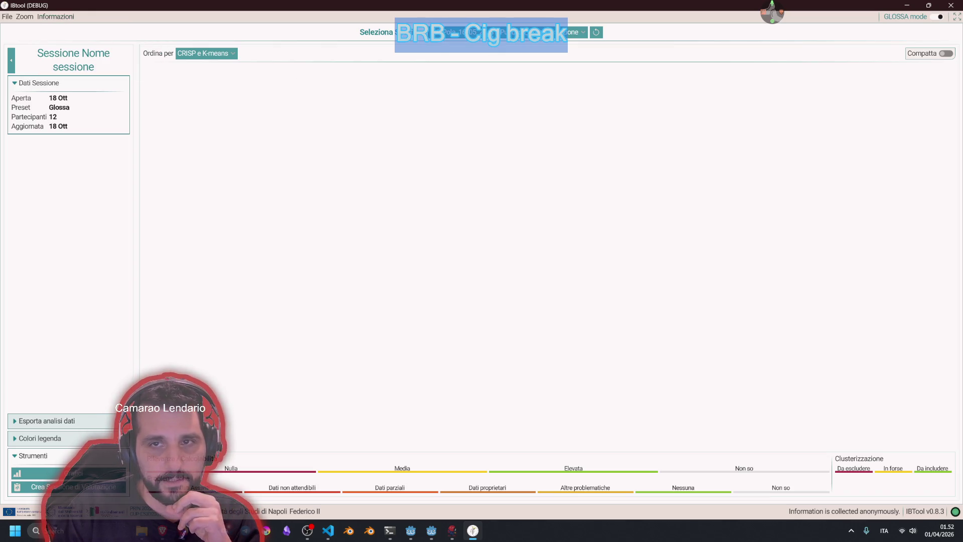
left_click(492, 32)
left_click(503, 141)
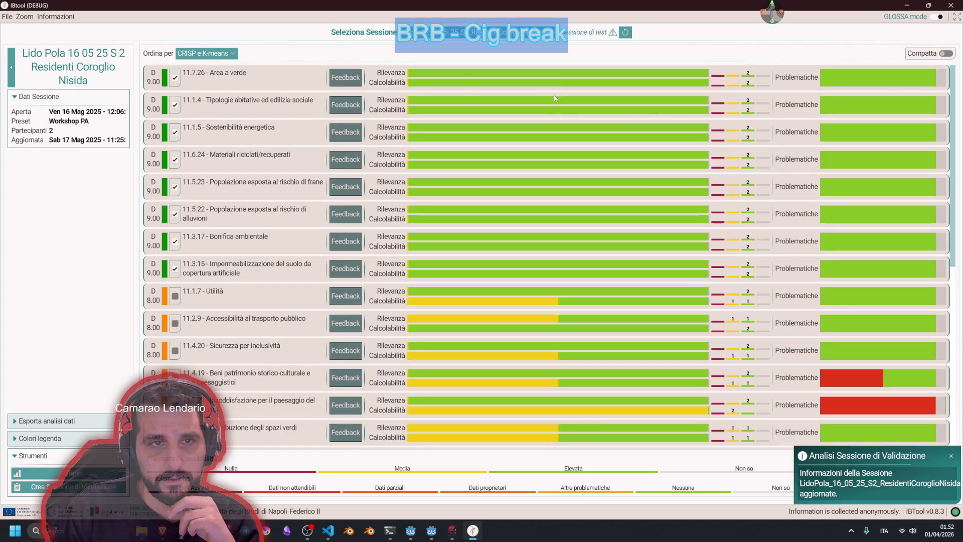
left_click(7, 17)
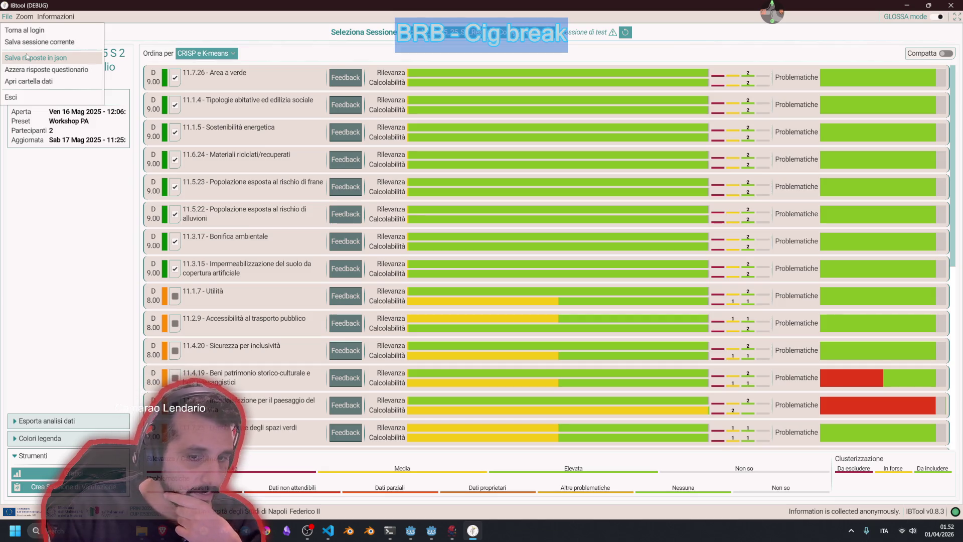
left_click(55, 17)
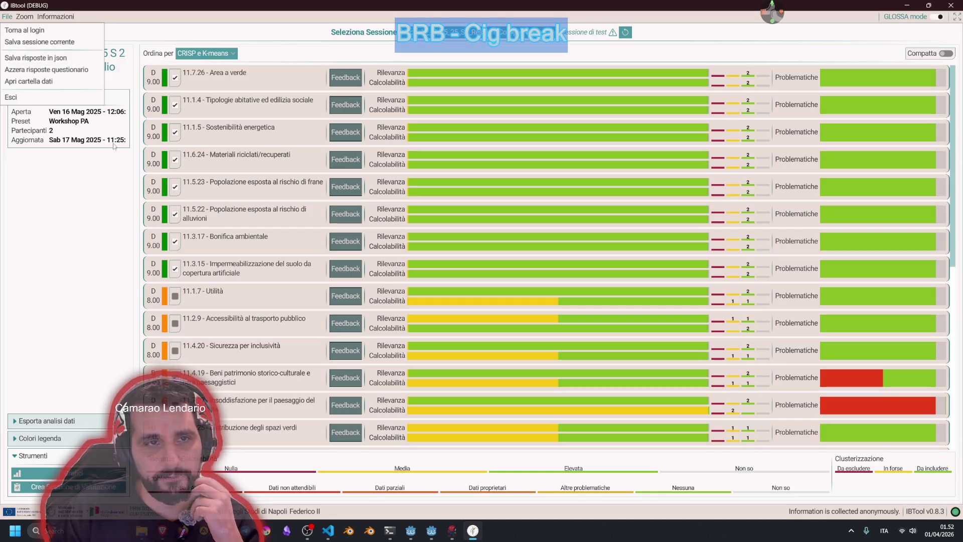
mouse_move(7, 16)
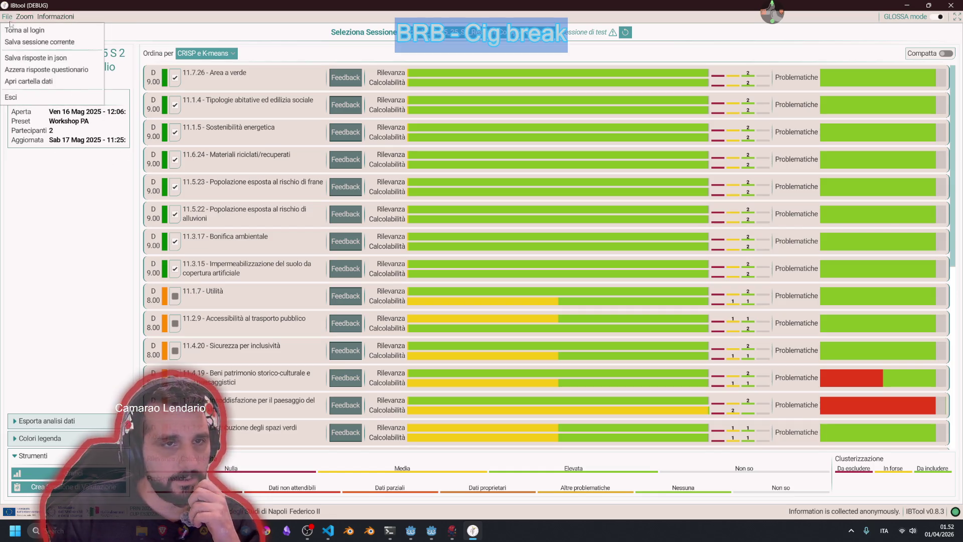
left_click(33, 85)
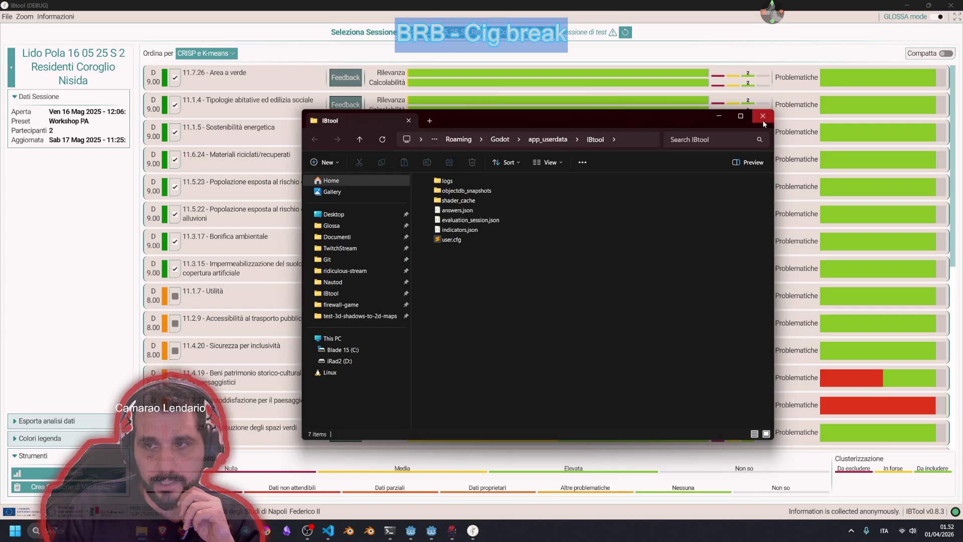
left_click(763, 116)
left_click(24, 16)
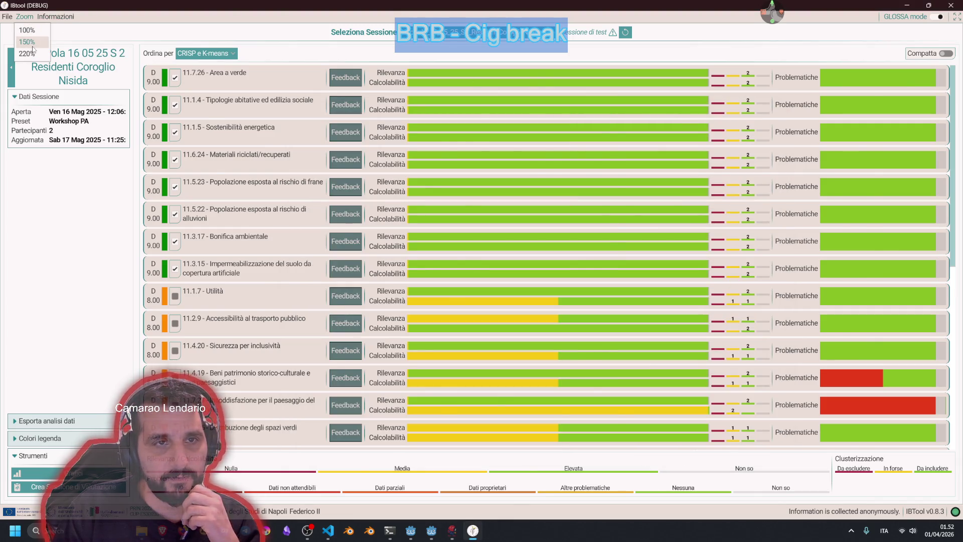
left_click(30, 42)
left_click(38, 19)
left_click(40, 74)
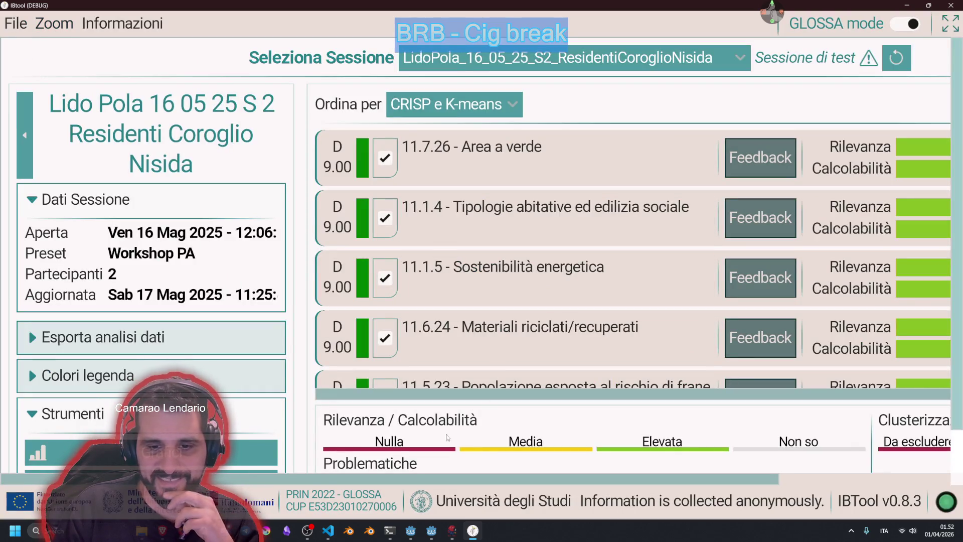
- Restore the IBTool window to a smaller size and maximize it again
left_click_drag(401, 479, 572, 479)
key("super+Down")
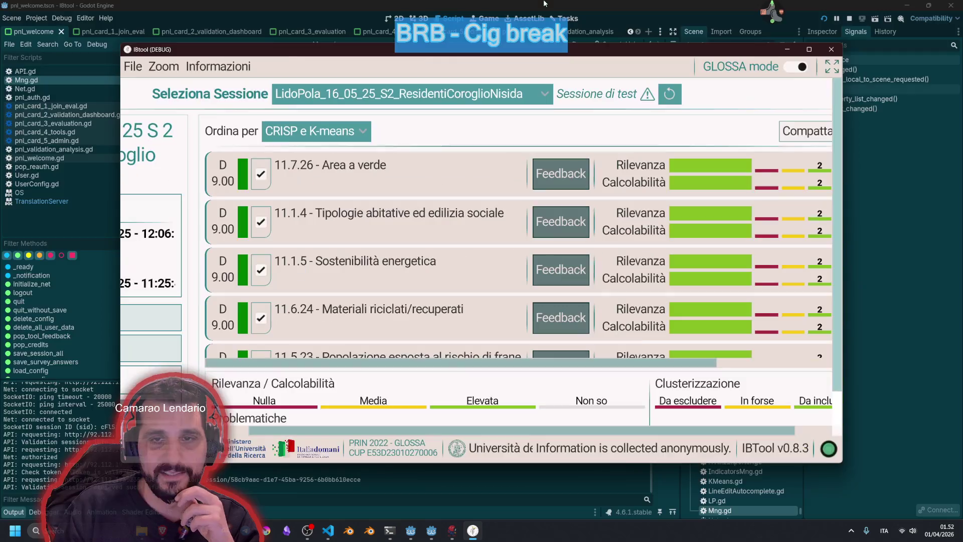
double_click(494, 49)
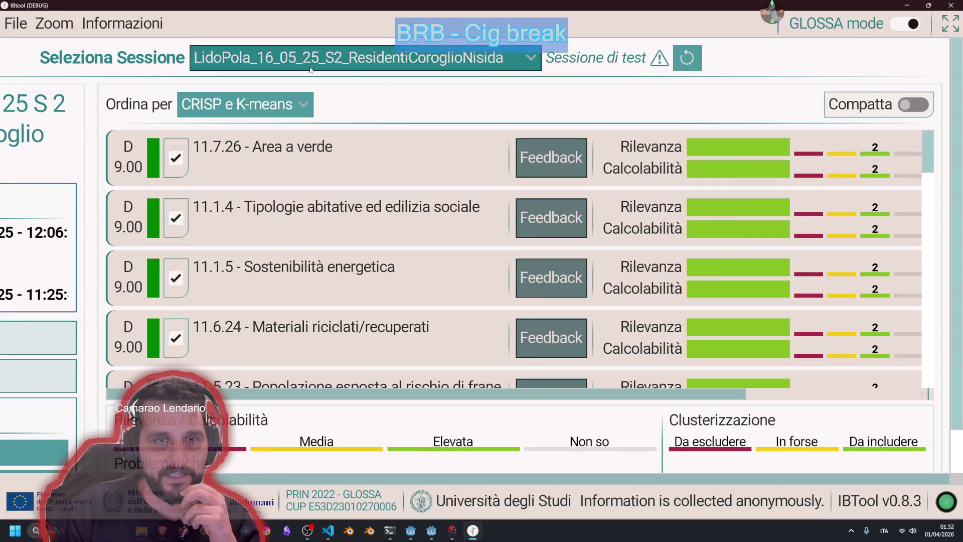
- Try 150% and 100% interface zoom in turn, settling on 100%
left_click(54, 24)
left_click(65, 80)
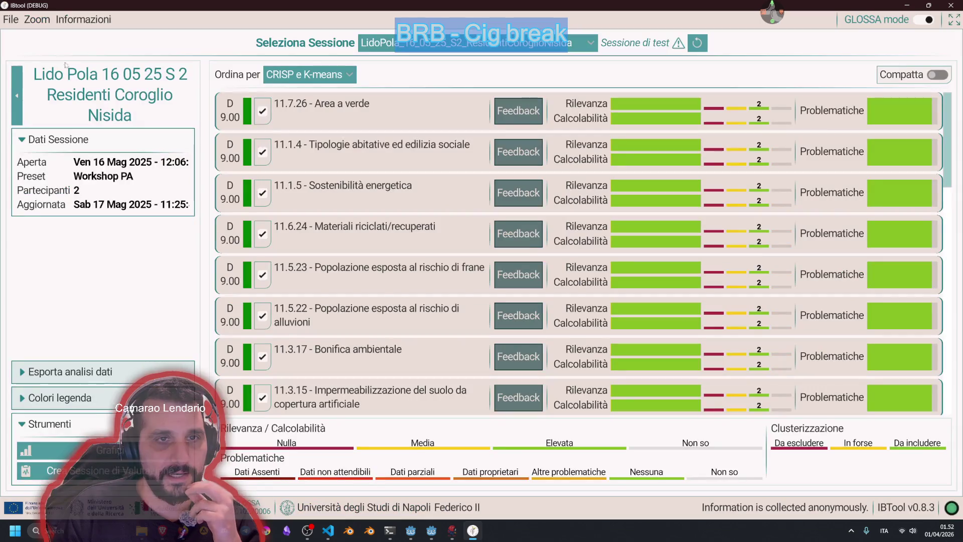
left_click(37, 19)
left_click(46, 46)
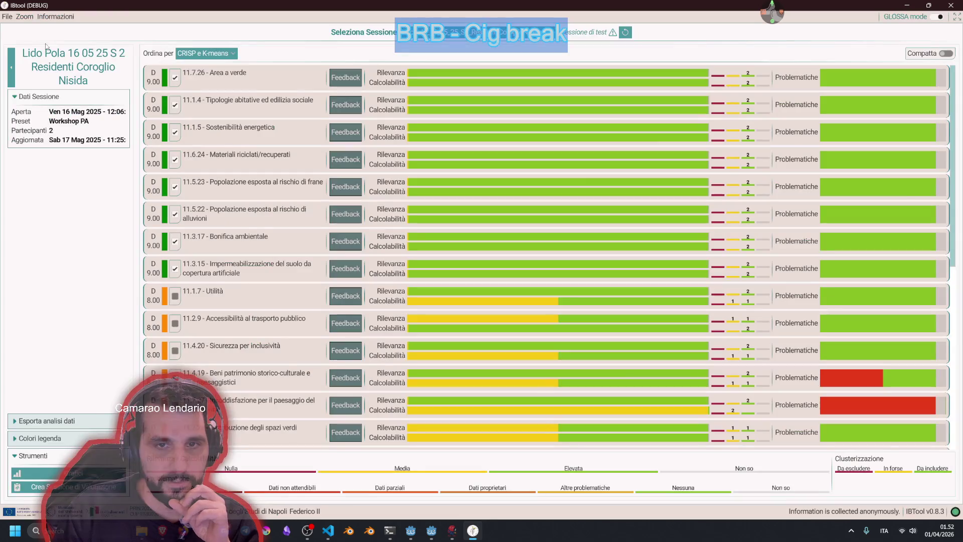
left_click(24, 17)
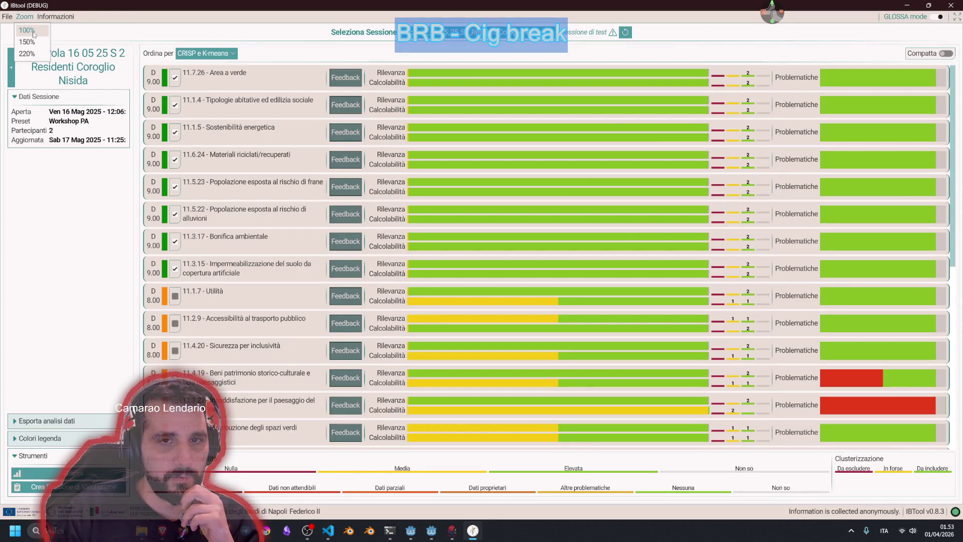
left_click(29, 42)
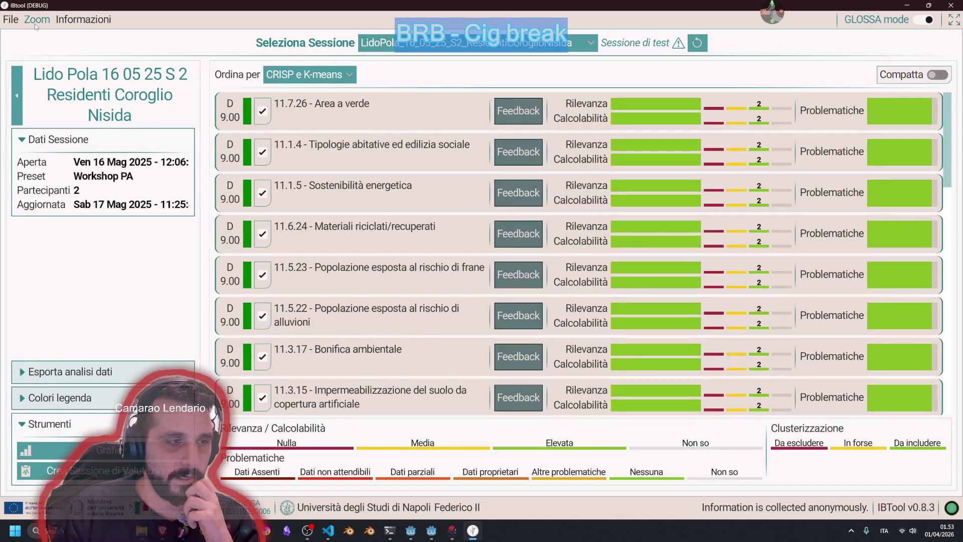
left_click(35, 23)
left_click(40, 38)
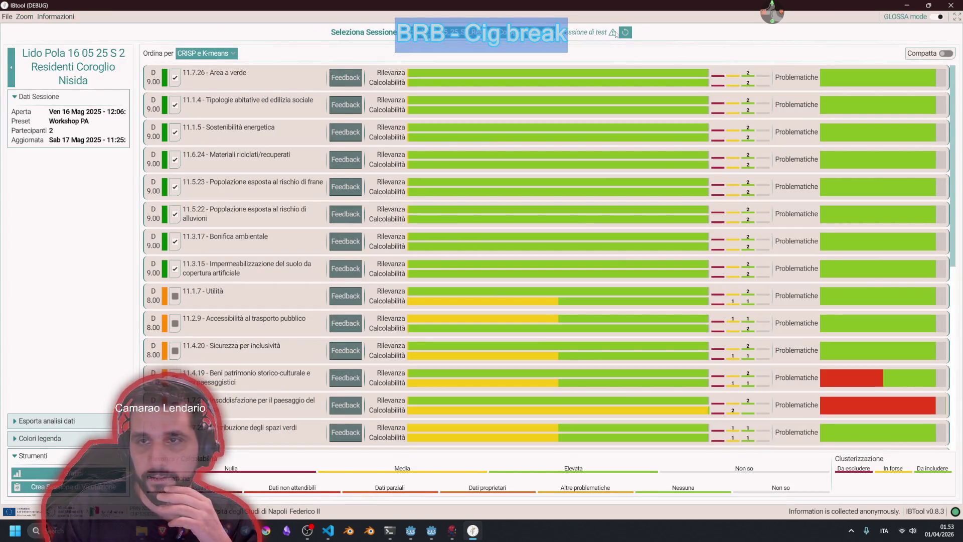
- Peek at the data analysis export options, turn GLOSSA mode off, and return to login
left_click(61, 420)
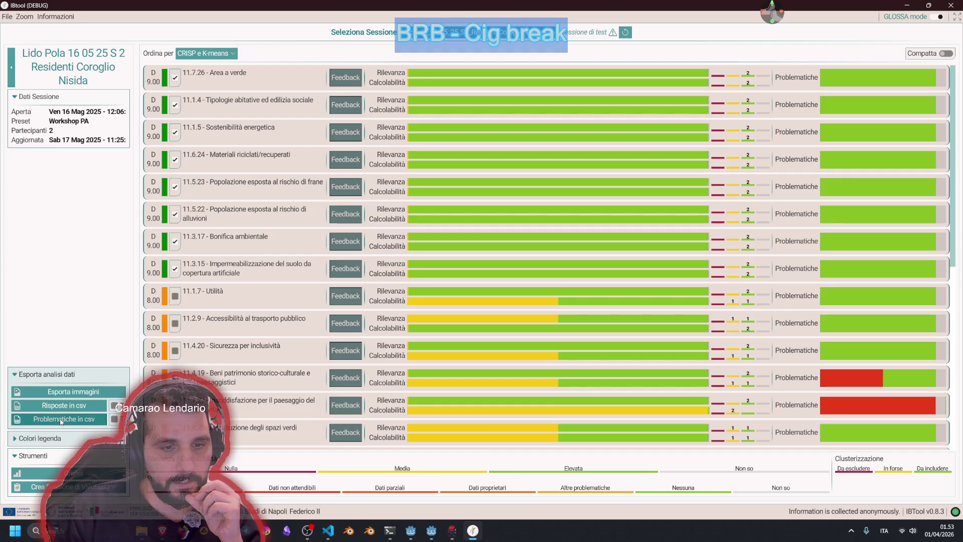
left_click(55, 374)
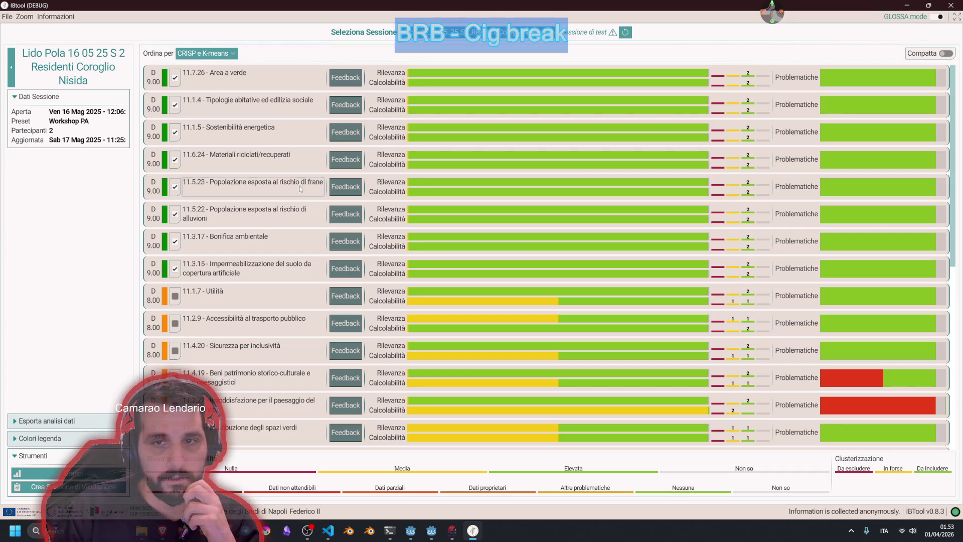
left_click(936, 17)
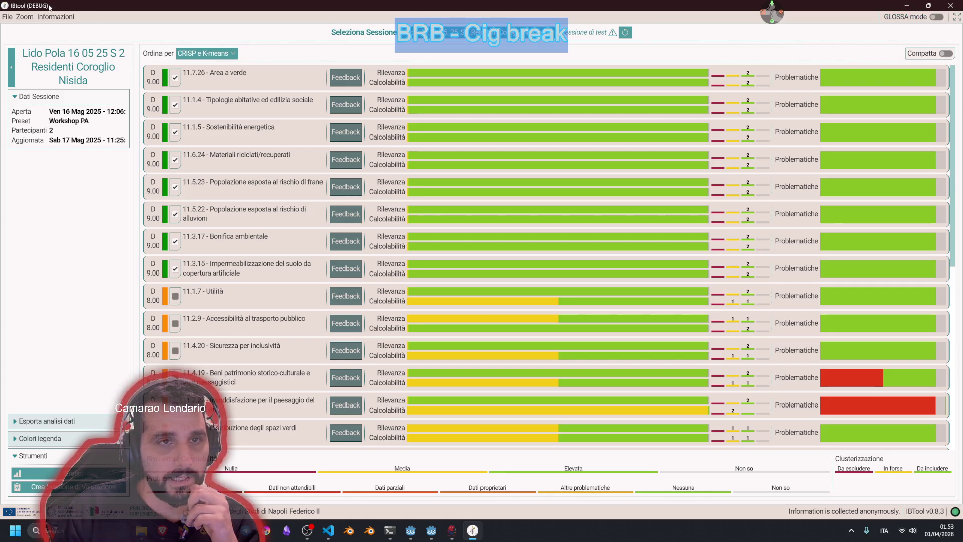
left_click(25, 17)
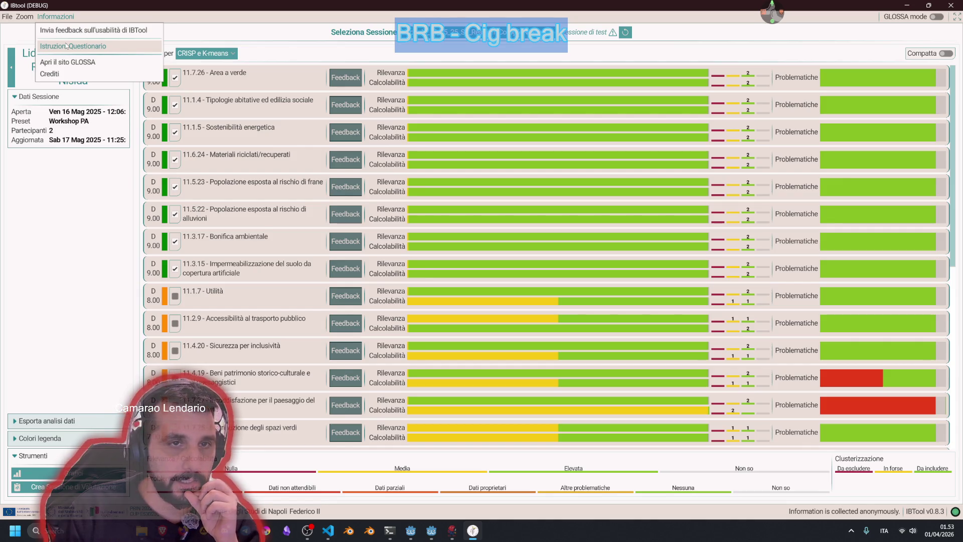
left_click(23, 30)
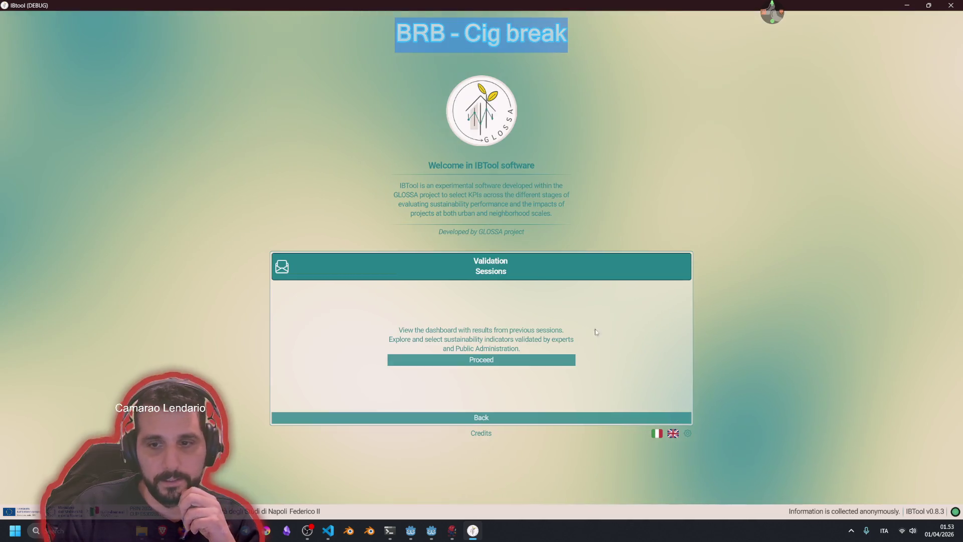
- Go back to the main menu, open the Admin Panel, and log in as administrator
left_click(530, 415)
left_click(578, 385)
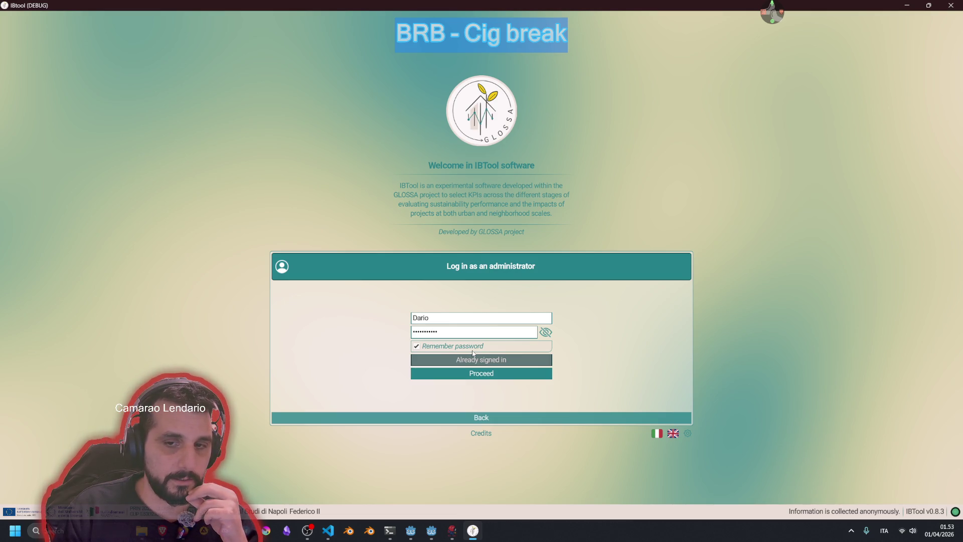
left_click(472, 354)
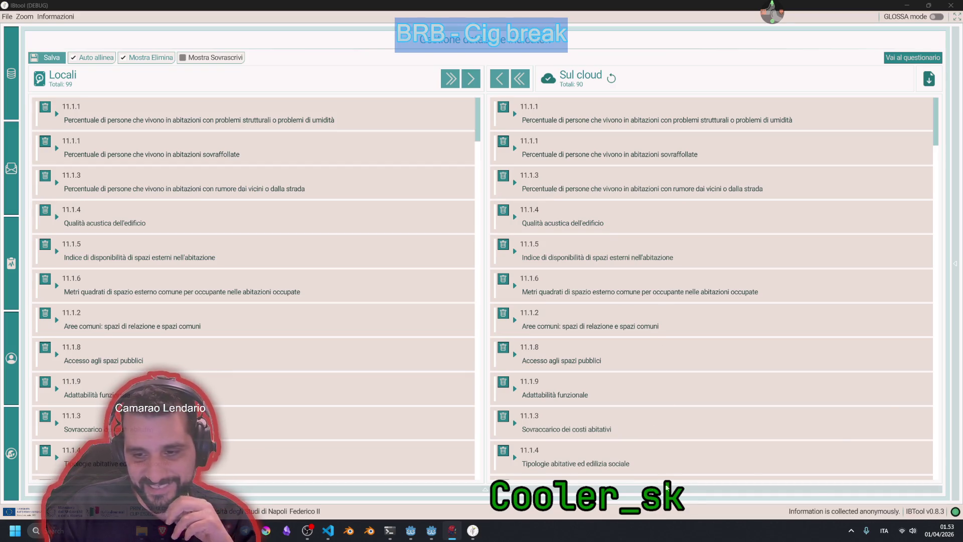
left_click(12, 17)
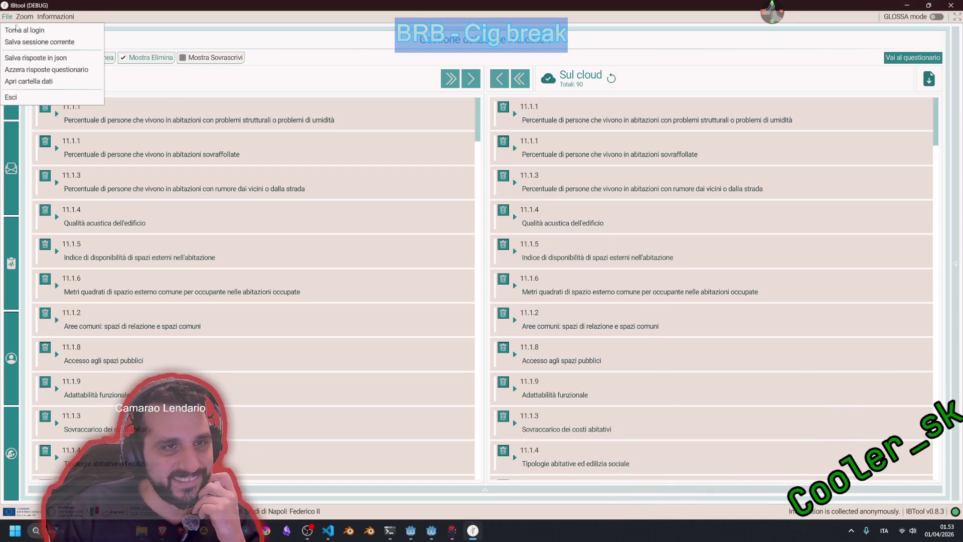
- Log out to the main menu and proceed into Join a Validation Session
left_click(20, 30)
left_click(617, 418)
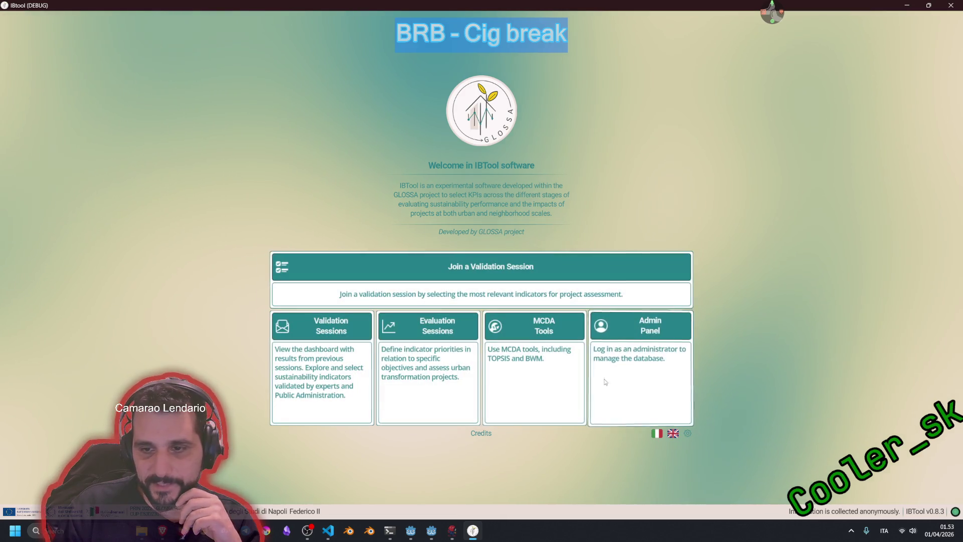
left_click(351, 325)
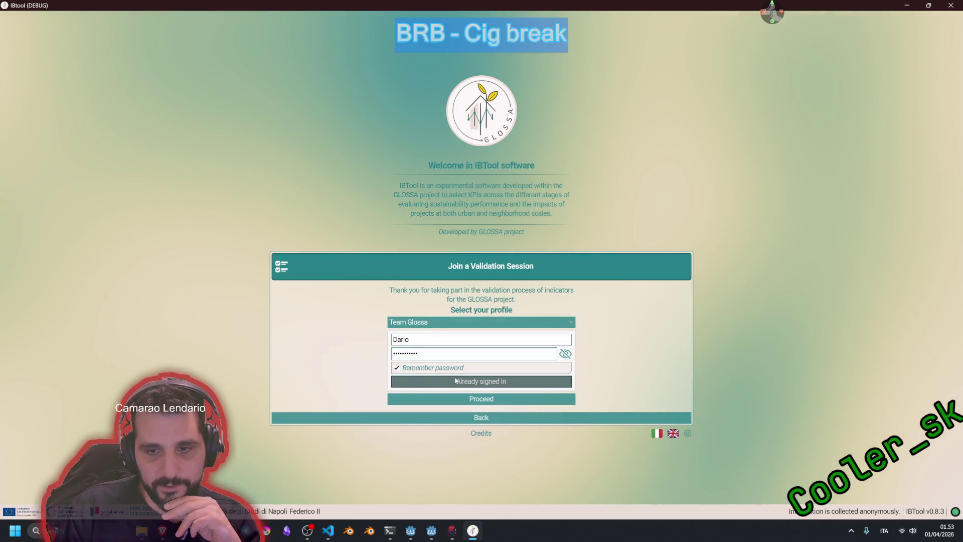
left_click(468, 399)
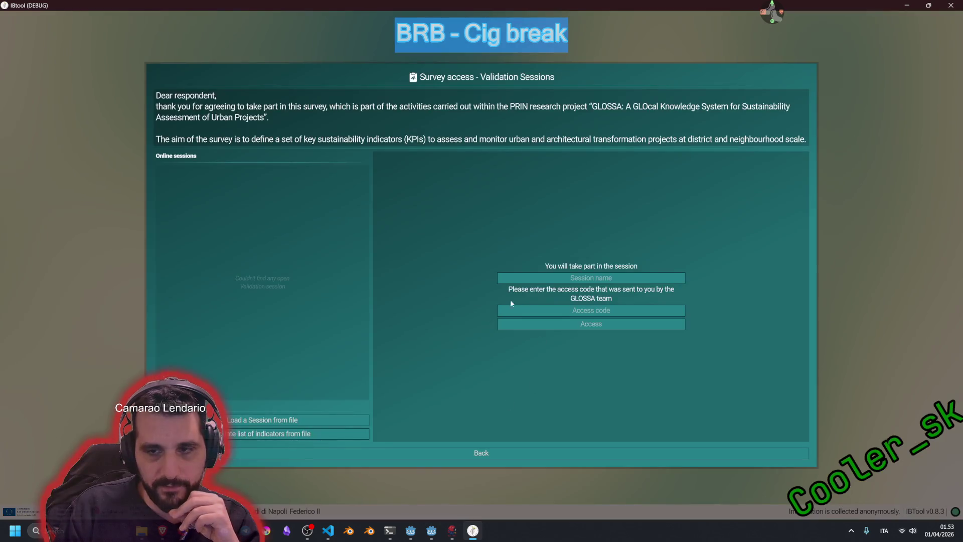
- Return to the main menu, switch the app settings to Italian, and quit IBTool
scroll(281, 301, "down", 2)
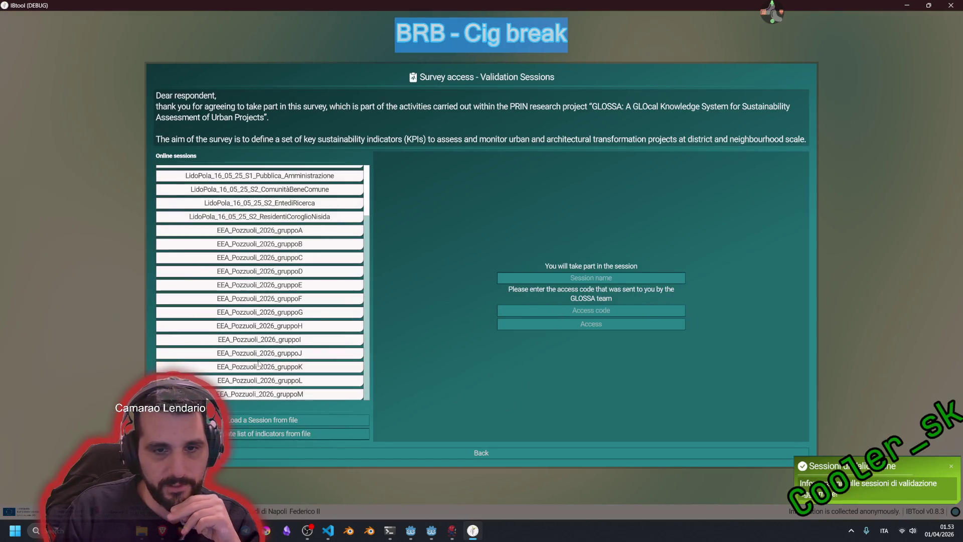
scroll(308, 293, "up", 2)
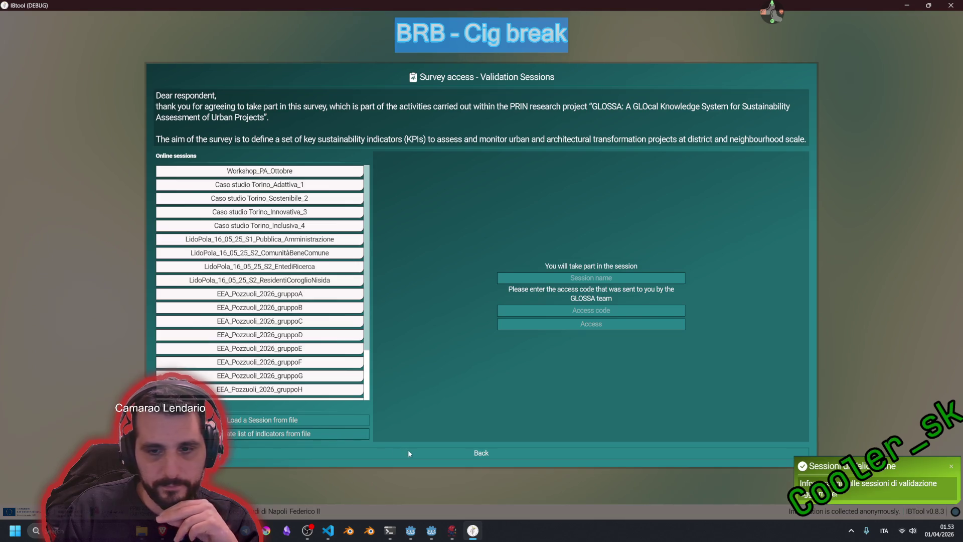
left_click(407, 451)
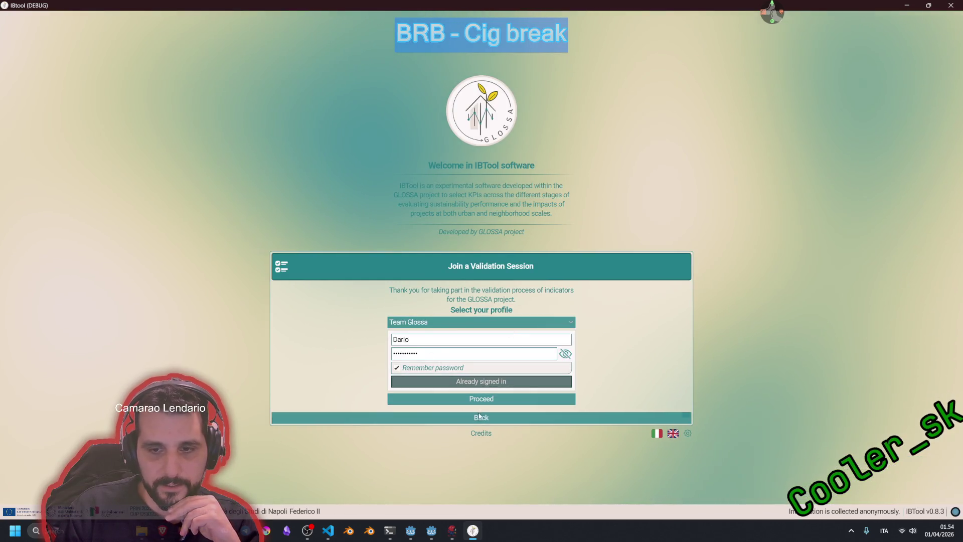
left_click(541, 419)
left_click(687, 434)
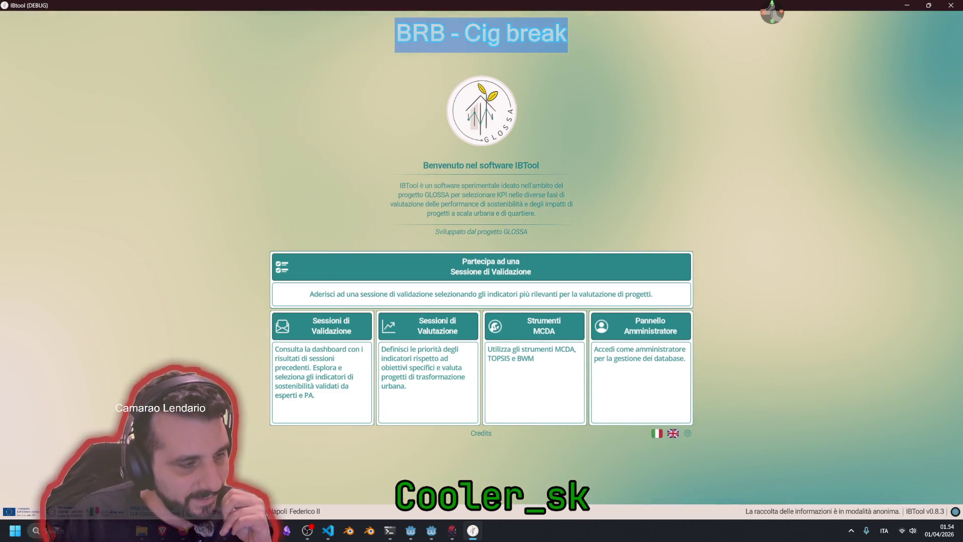
left_click(951, 5)
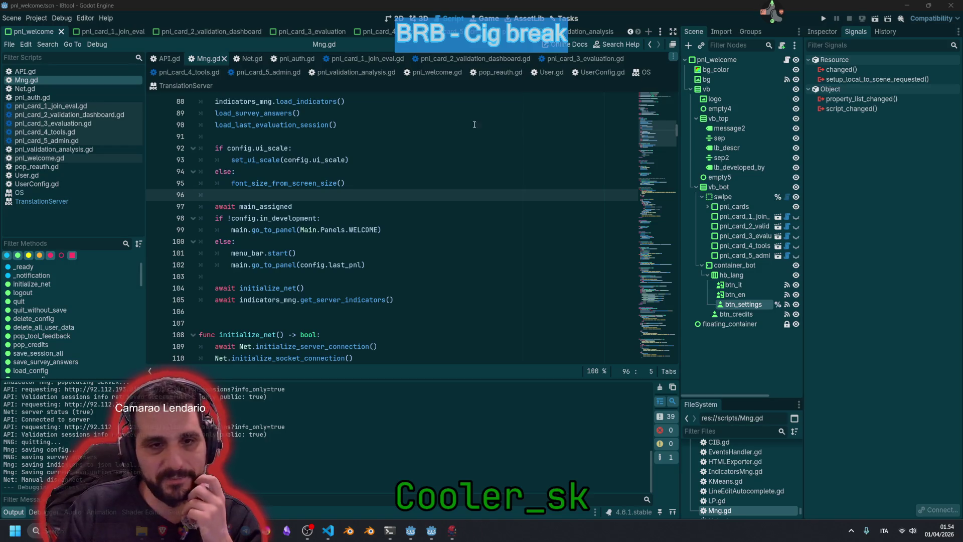
left_click(287, 168)
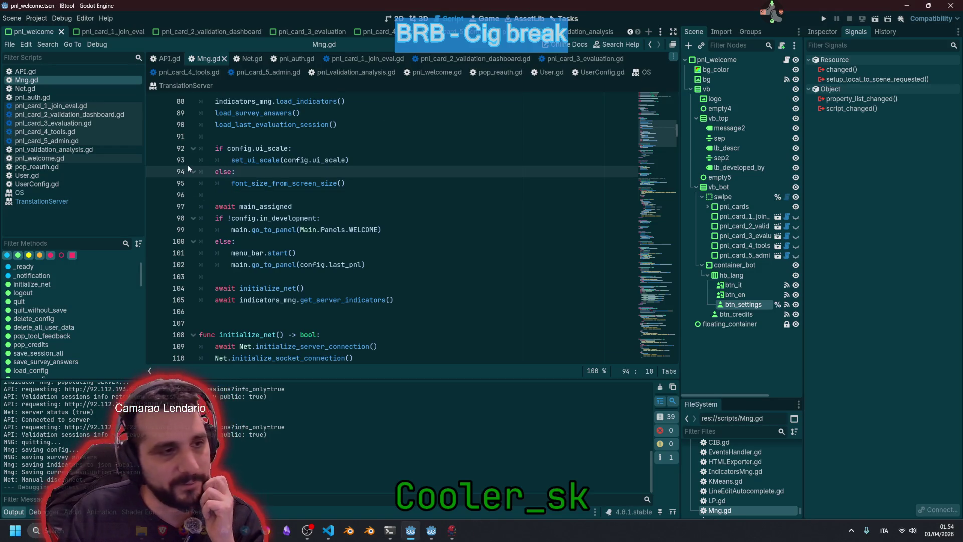
left_click(281, 195)
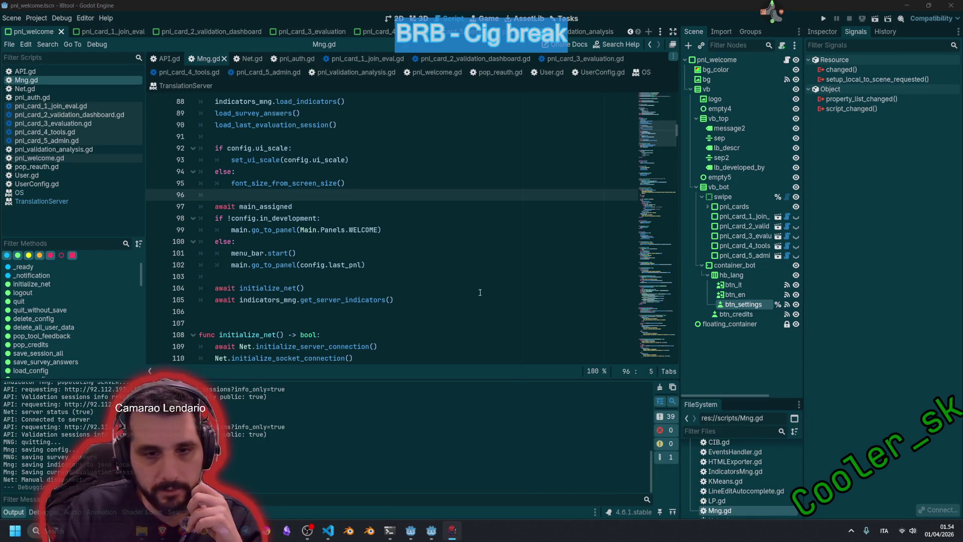
left_click(477, 277)
scroll(638, 146, "up", 20)
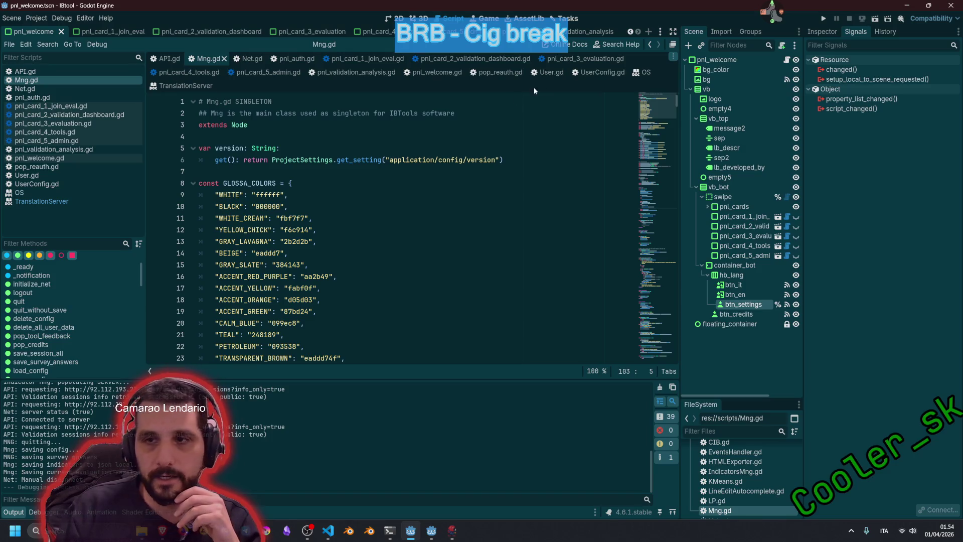
- Close the OS and TranslationServer scripts and browse Mng.gd from end back to top
middle_click(644, 71)
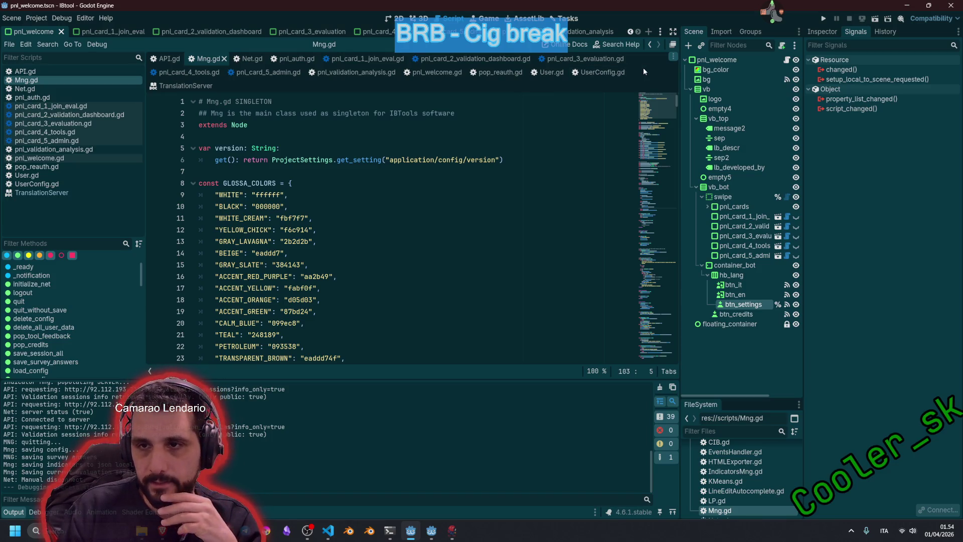
middle_click(187, 85)
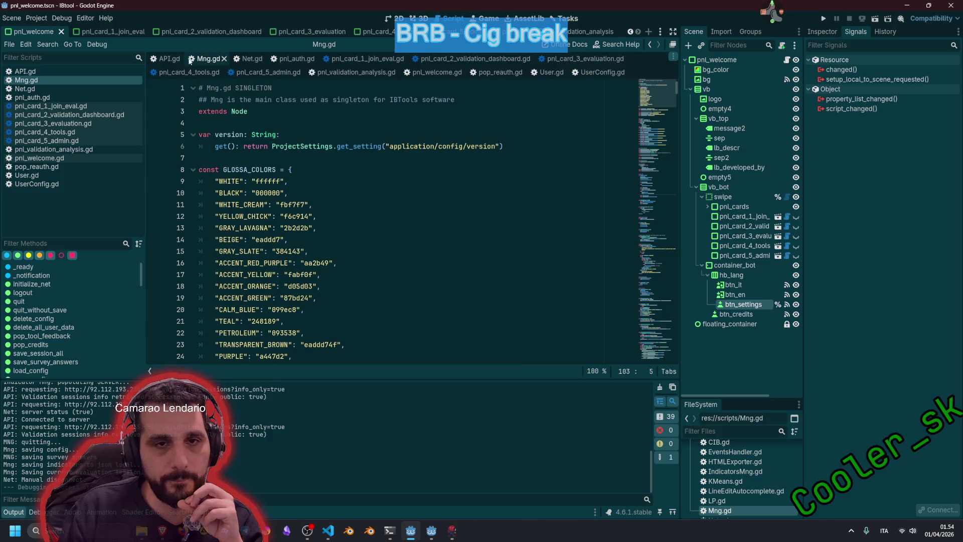
left_click(307, 169)
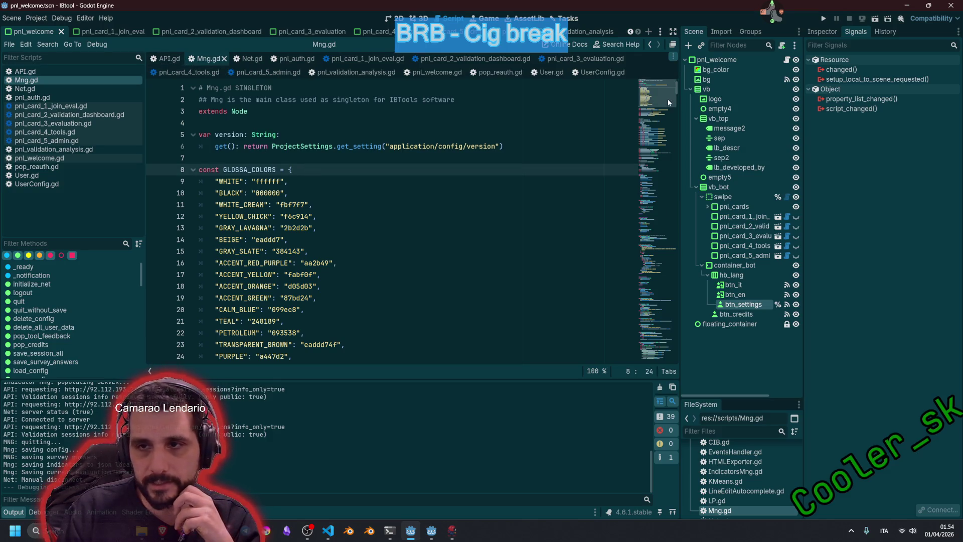
mouse_move(667, 98)
left_mouse_down()
mouse_move(679, 333)
mouse_move(665, 368)
mouse_move(669, 74)
left_mouse_up()
left_click(349, 116)
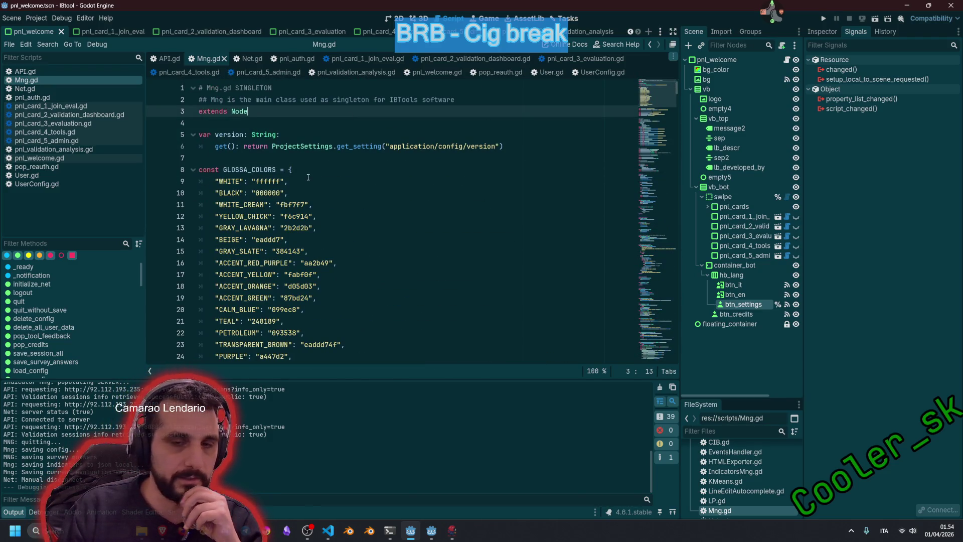
left_click(305, 158)
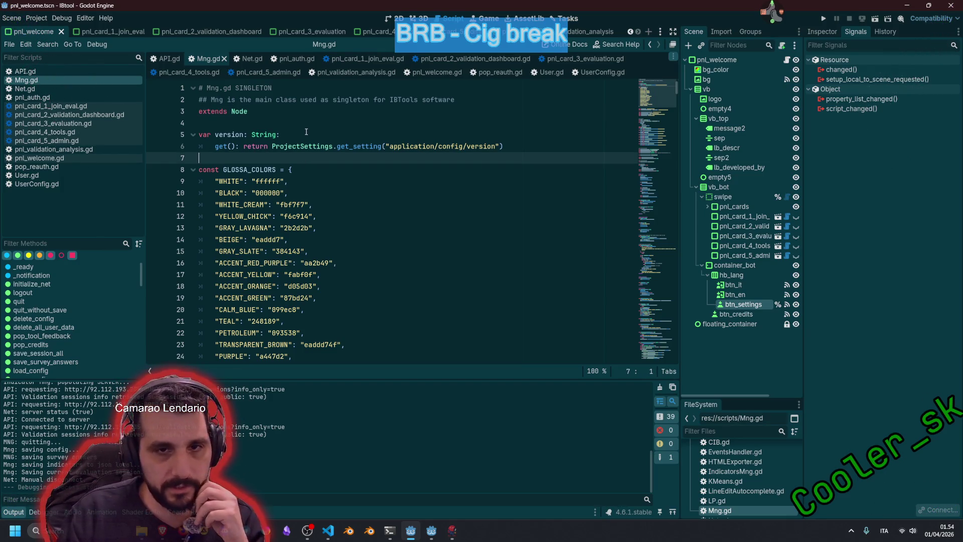
left_click(306, 132)
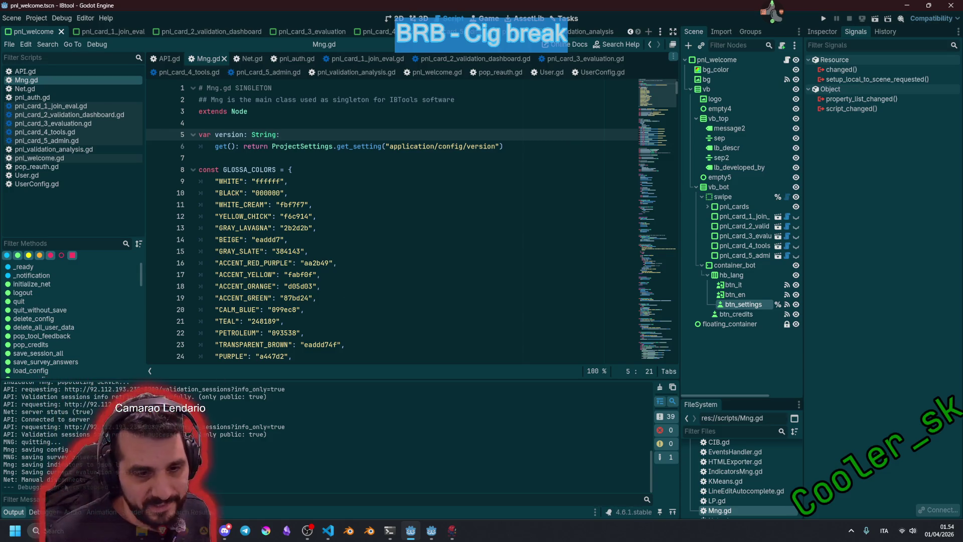
- Collapse the Output panel and review the ACCENT_GREEN and GLOSSA_COLORS lines in the taller view
left_click(20, 514)
left_click(288, 298)
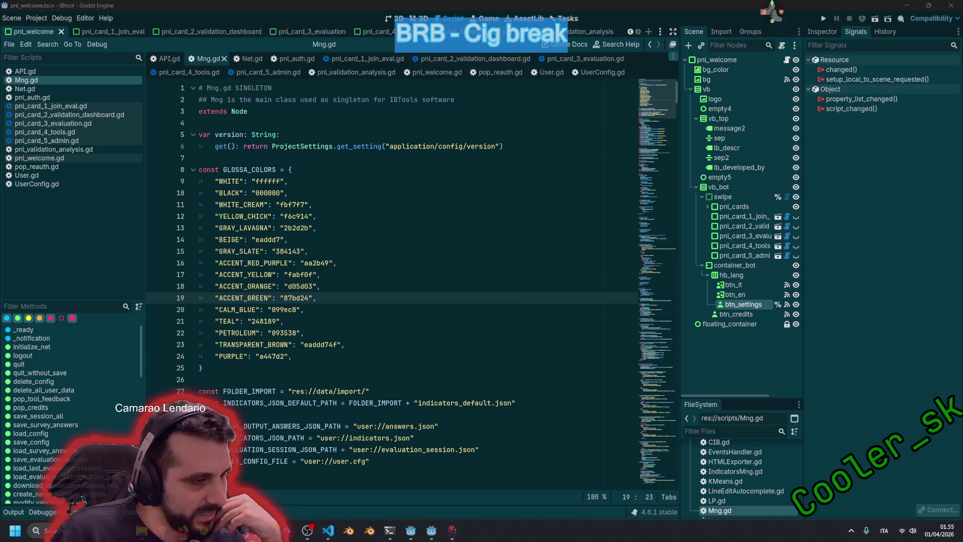
left_click(386, 171)
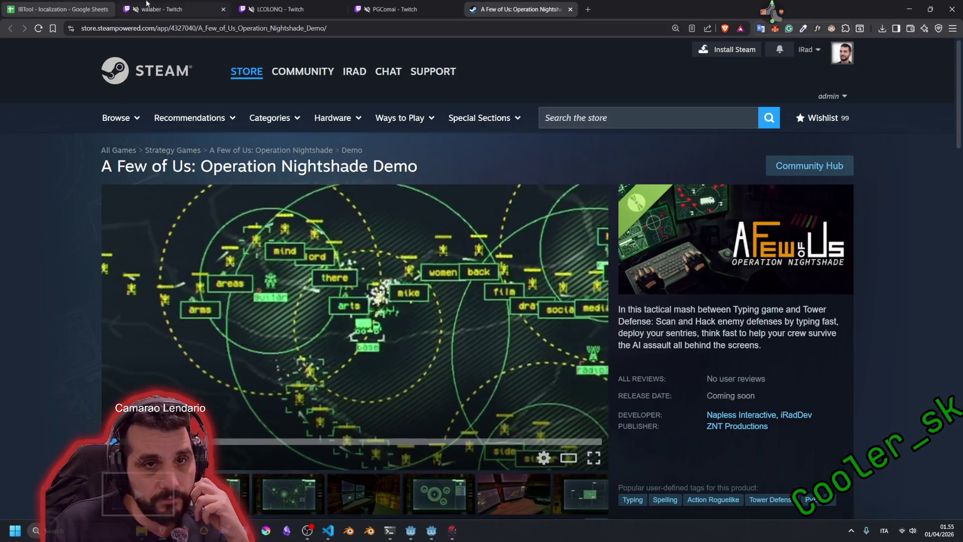
left_click(165, 7)
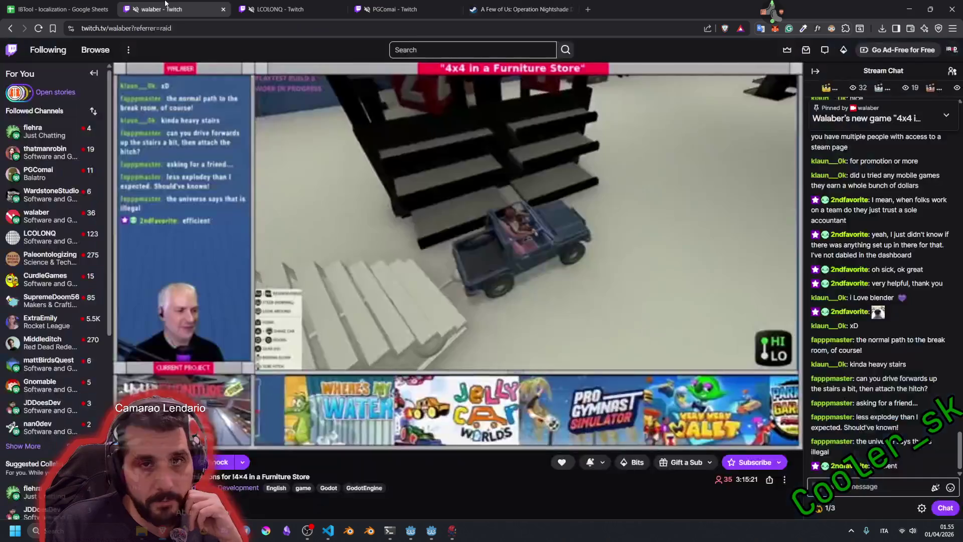
- Open a followed channel and PGComai in new tabs, then watch the Aseprite pixel-art stream
middle_click(34, 132)
scroll(34, 134, "down", 1)
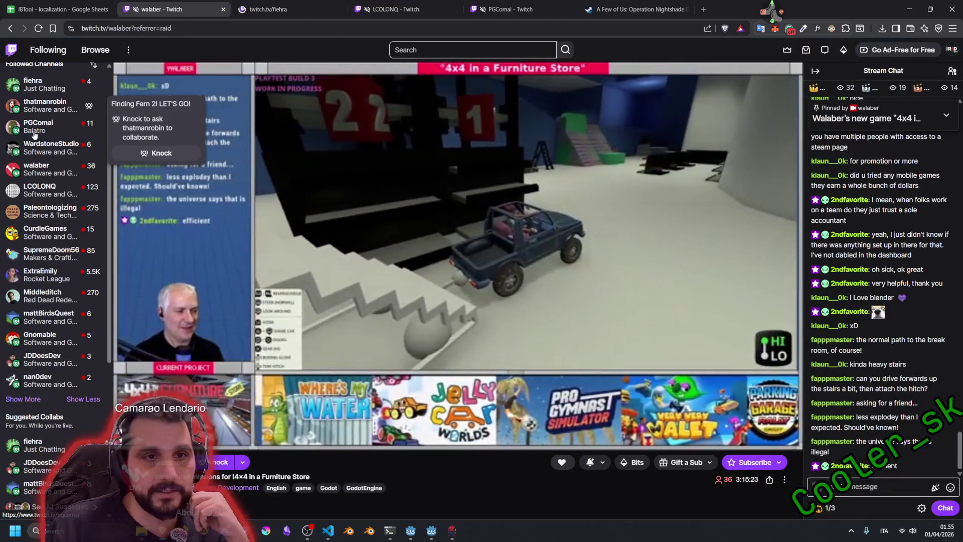
scroll(34, 134, "up", 1)
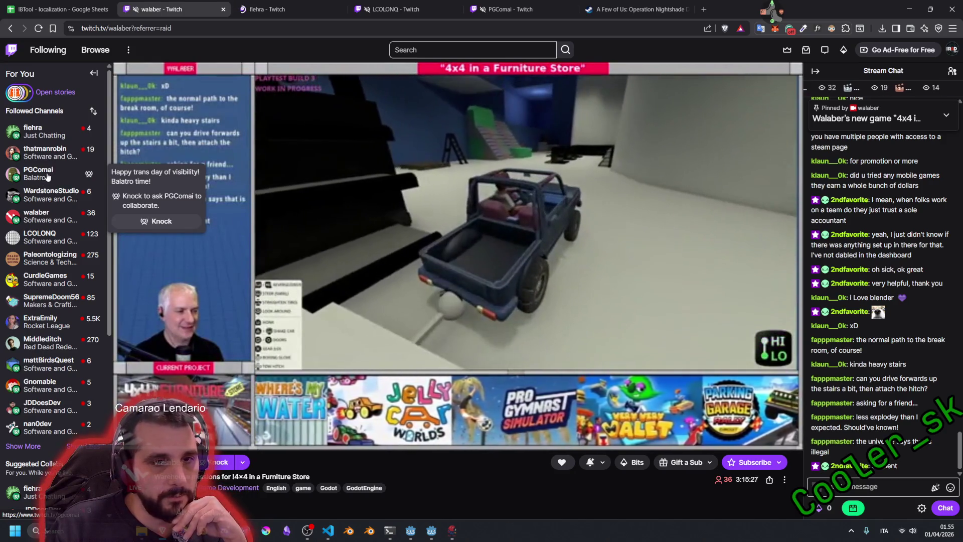
middle_click(48, 177)
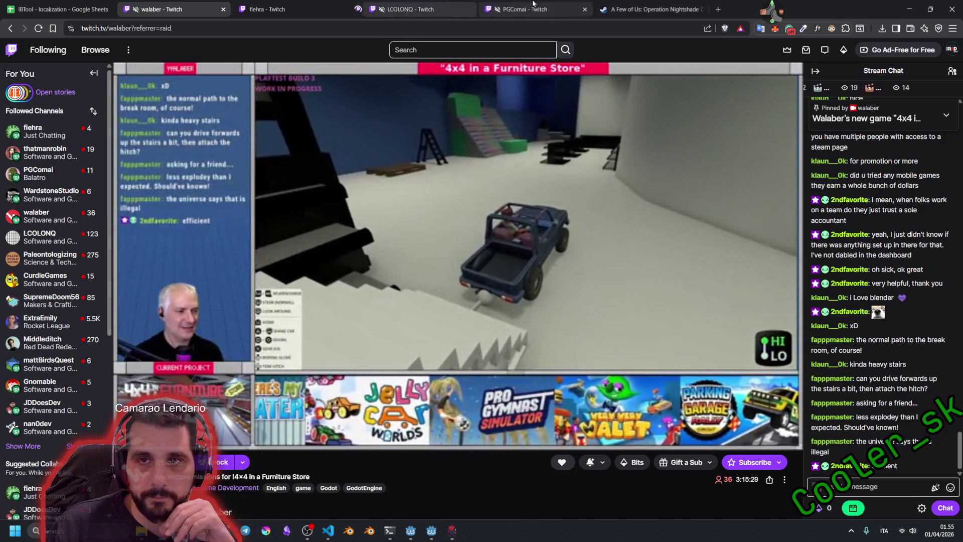
left_click(533, 6)
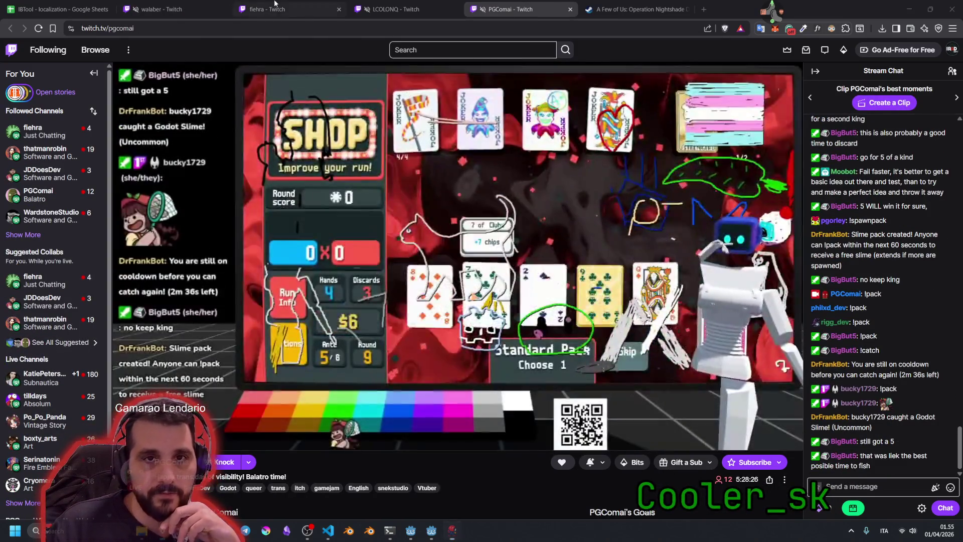
left_click(274, 6)
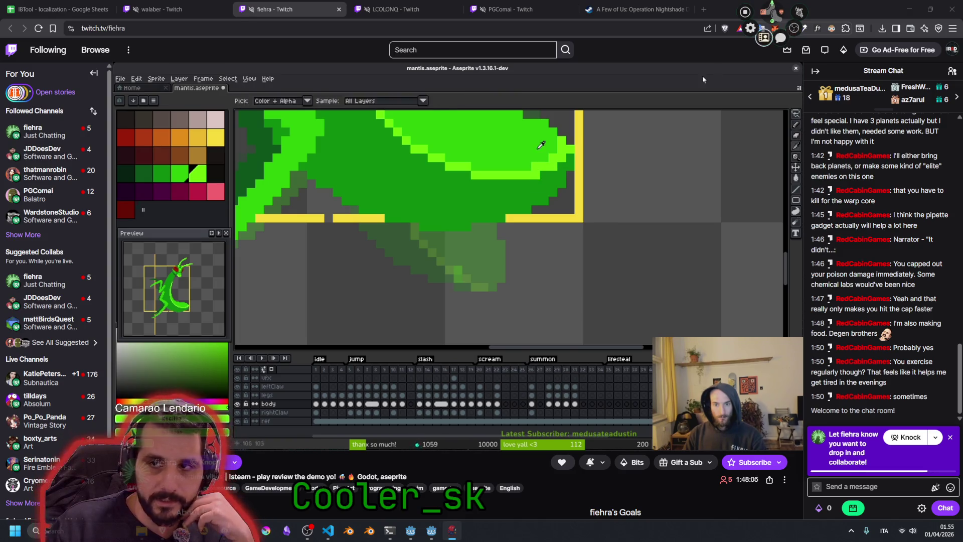
key("alt+Tab")
- Filter the user list by the streamer's name and load their profile, stats and games
left_click(104, 13)
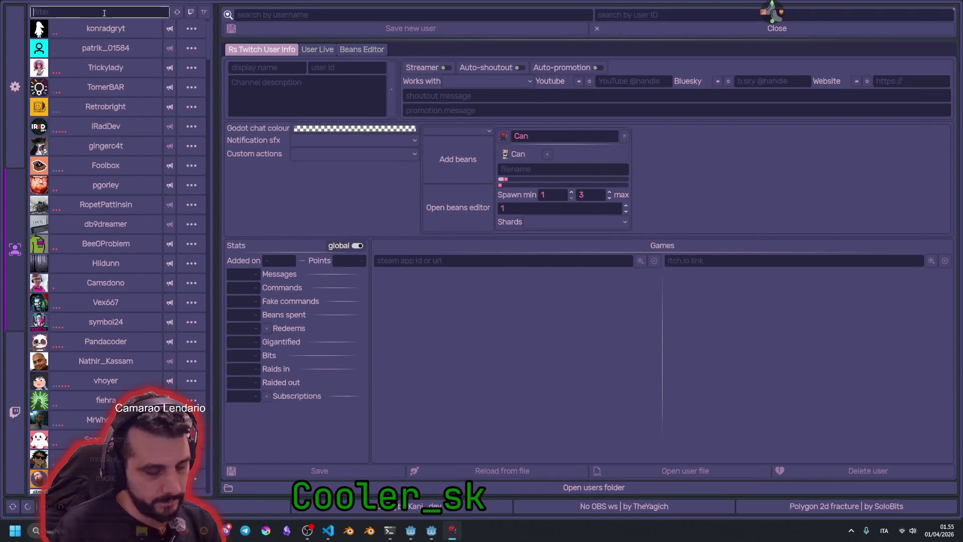
type("fie")
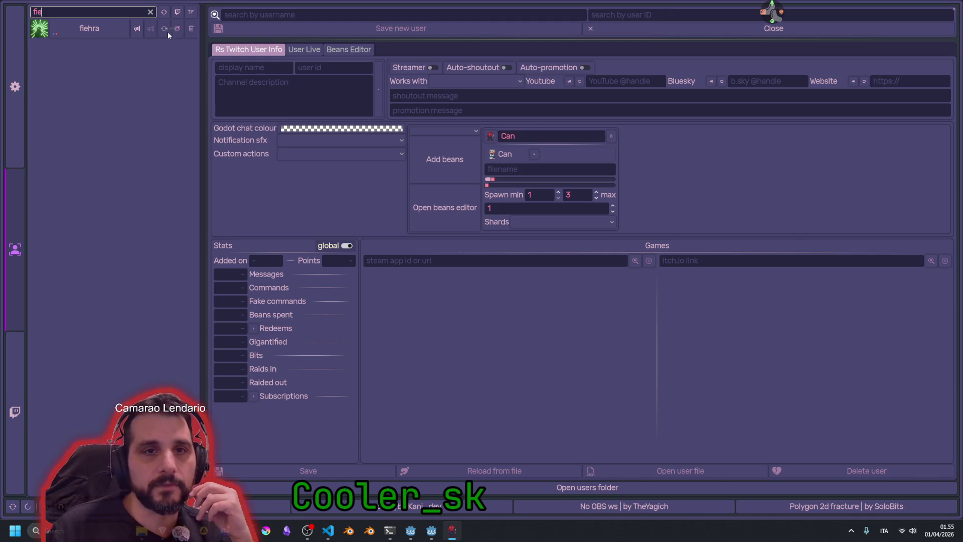
left_click(172, 52)
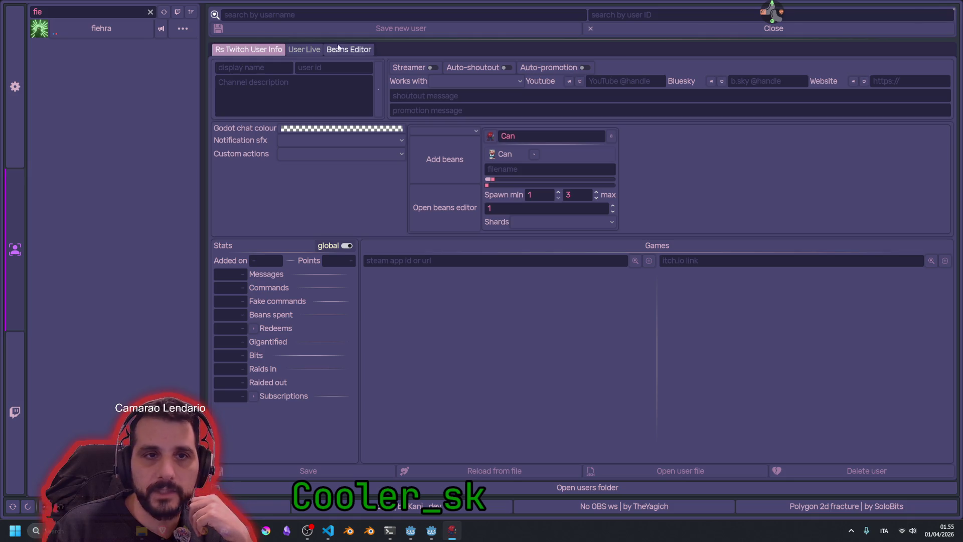
left_click(97, 30)
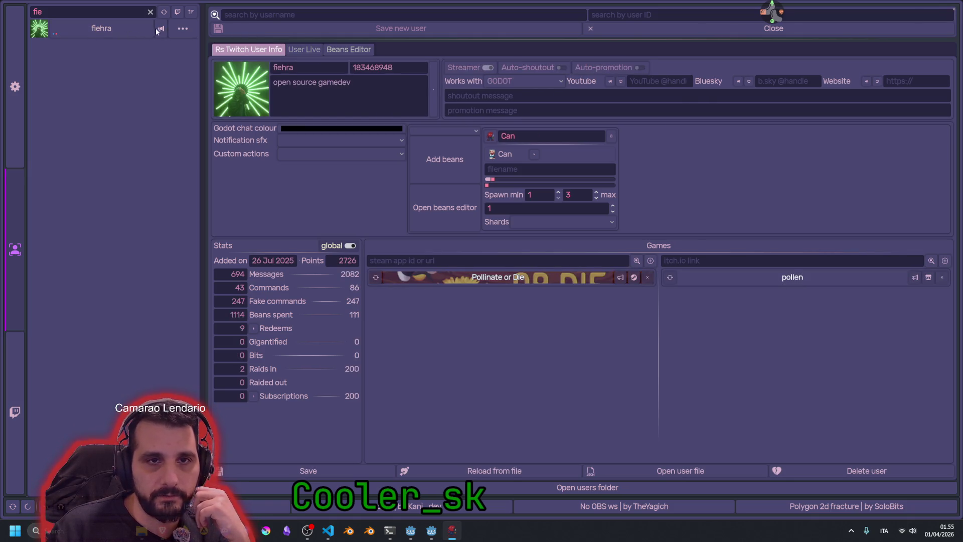